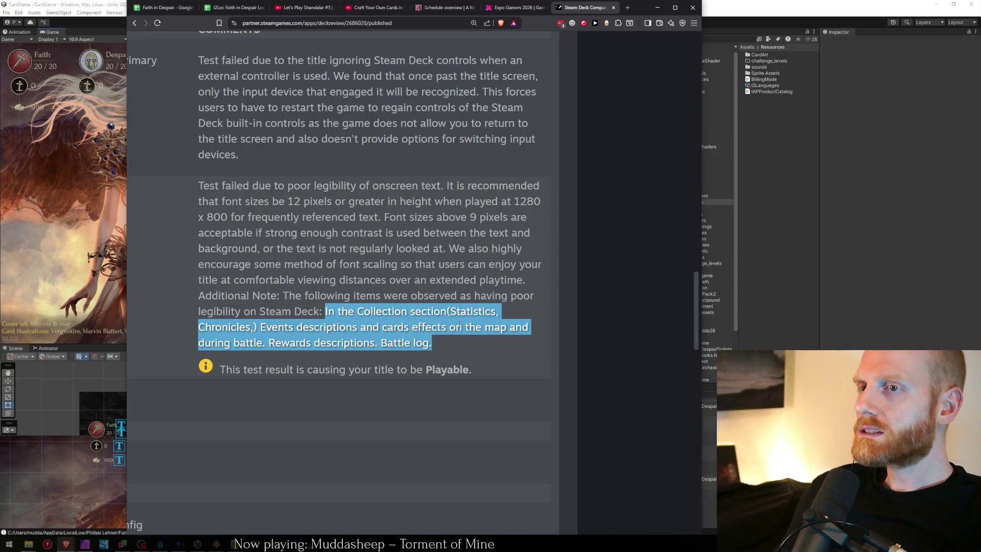
# - Highlight the list of hard-to-read items in the review, then run the game in Play mode
pyautogui.click(460, 325)
pyautogui.moveTo(452, 347)
pyautogui.mouseDown()
pyautogui.moveTo(392, 343)
pyautogui.moveTo(326, 312)
pyautogui.moveTo(454, 345)
pyautogui.moveTo(320, 311)
pyautogui.mouseUp()
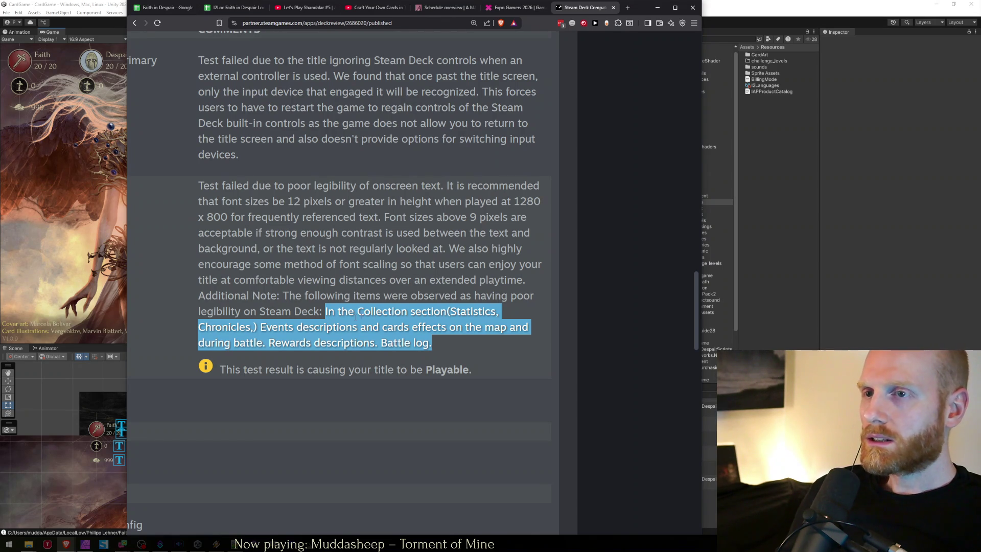
pyautogui.click(40, 246)
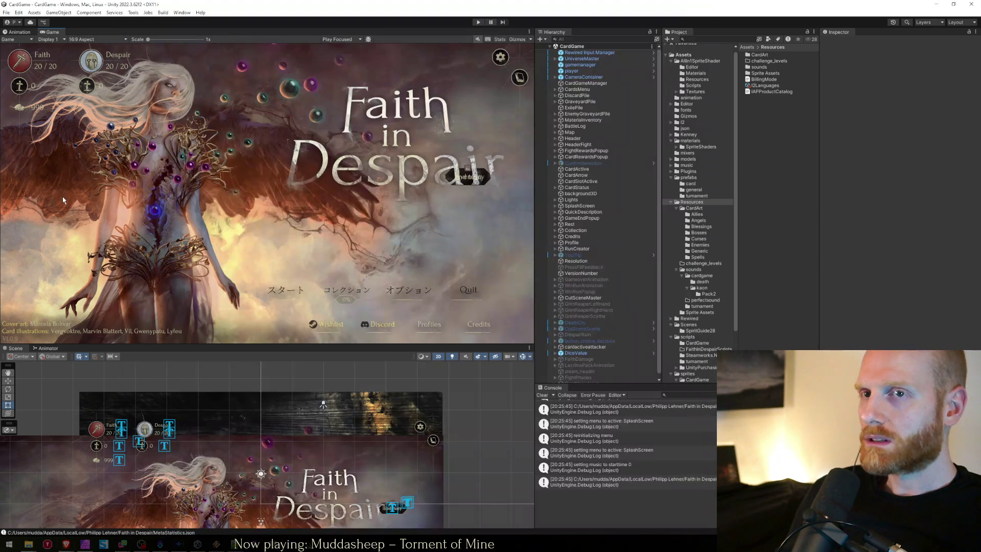
pyautogui.click(479, 22)
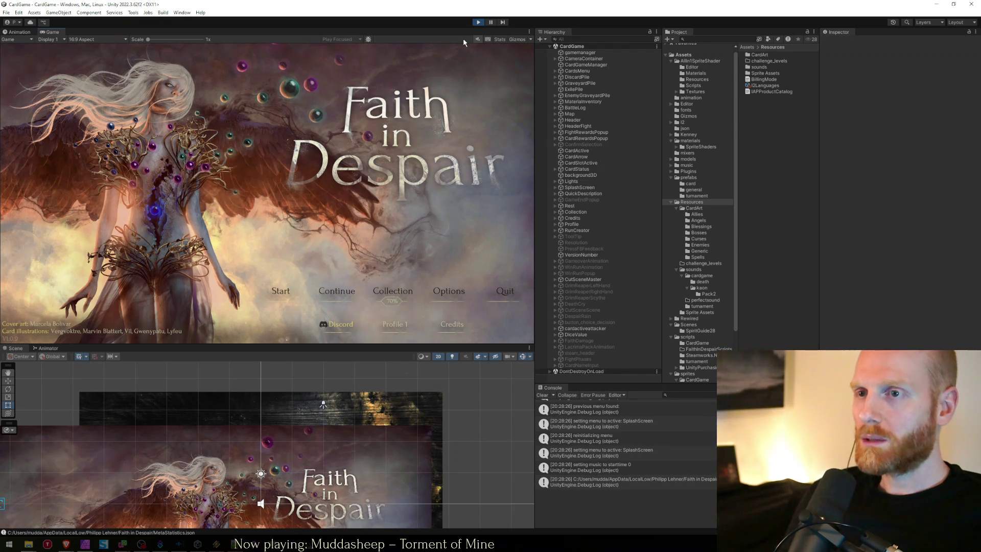
# - Back out of the new-run setup and open the Collection, showing the Lacrima entries
pyautogui.click(262, 291)
pyautogui.click(406, 296)
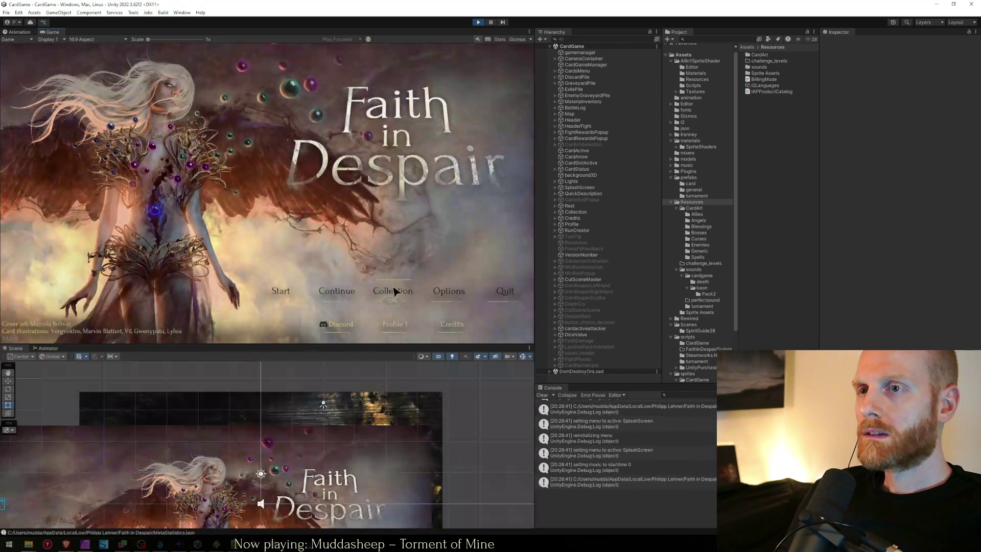
pyautogui.click(394, 291)
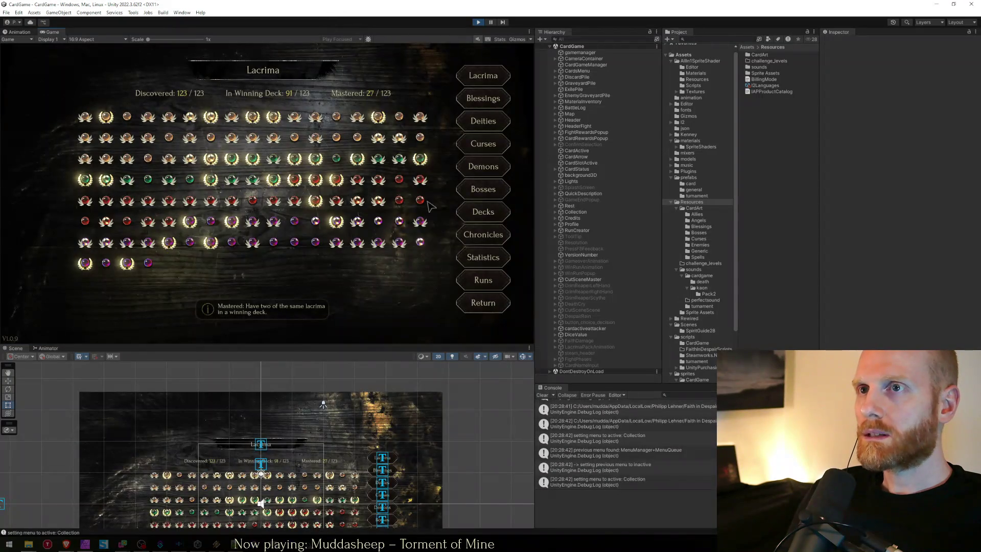
# - Browse the Blessings page and preview Call To Arms, briefly checking the Steam Deck review
pyautogui.click(490, 105)
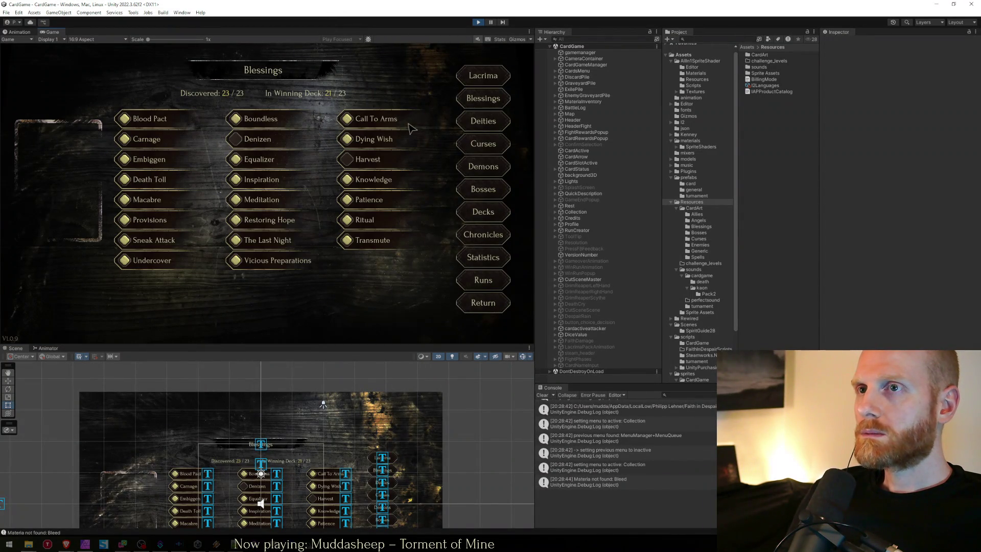
pyautogui.click(383, 119)
pyautogui.hotkey('alt', 'Tab')
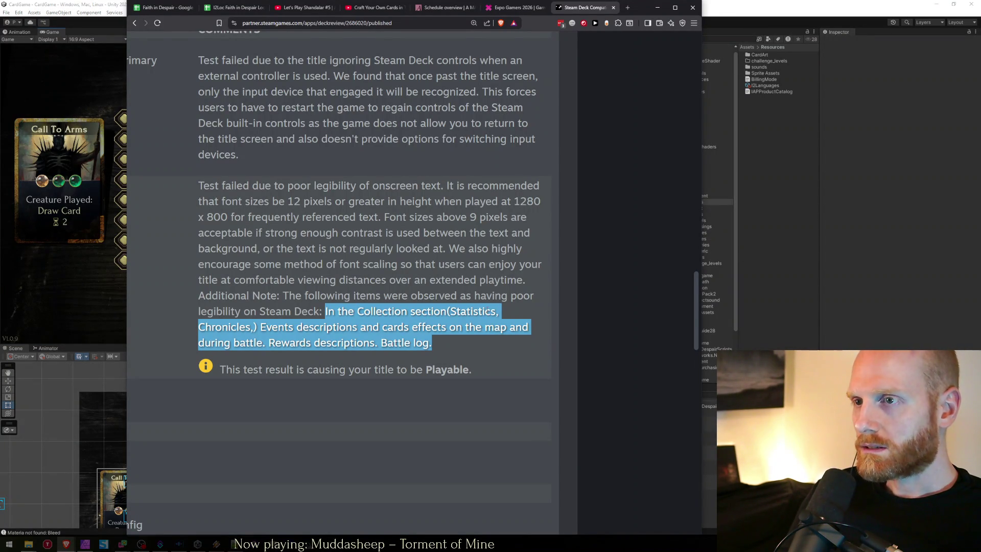
pyautogui.click(447, 311)
pyautogui.hotkey('alt', 'Tab')
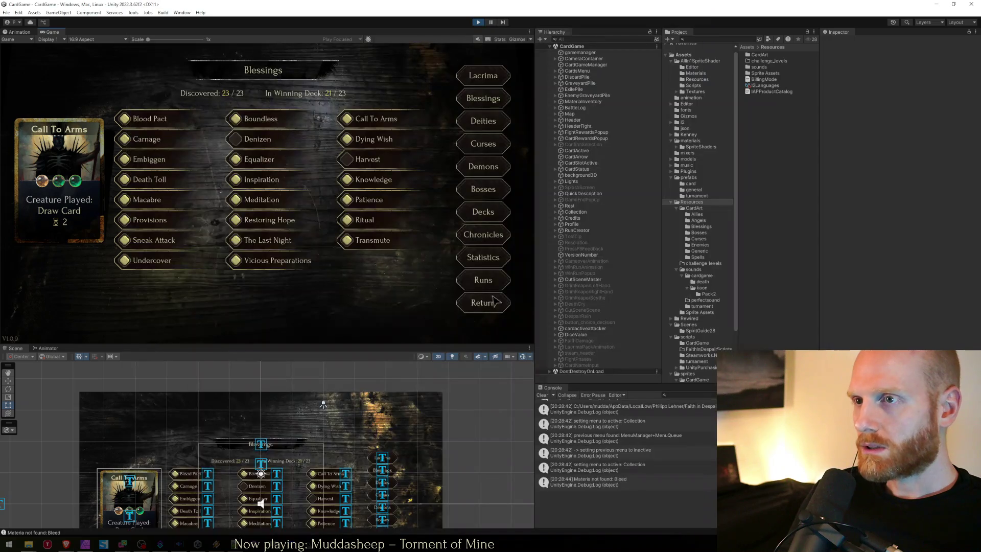
# - Show the Statistics page and inspect it in a maximized Game view before restoring
pyautogui.click(483, 257)
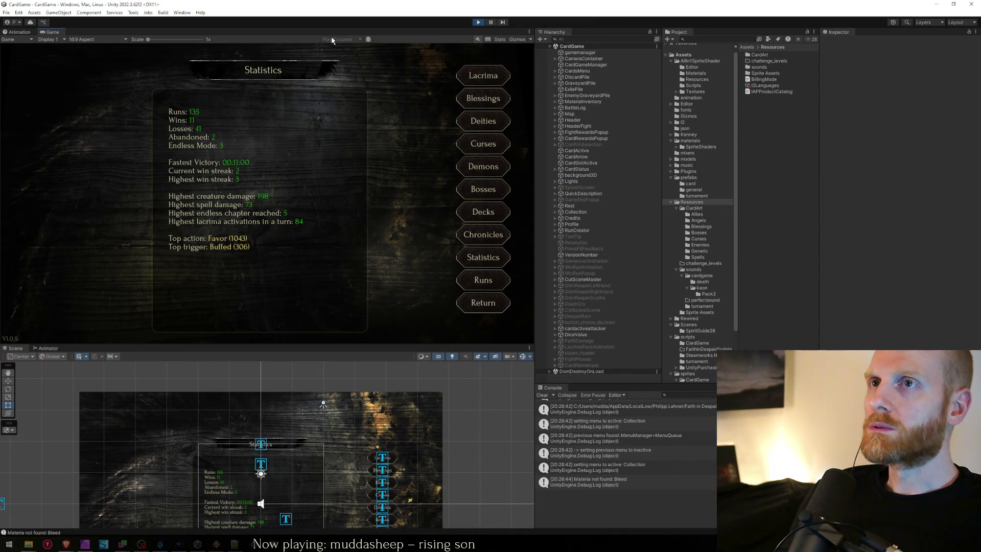
pyautogui.hotkey('shift', 'space')
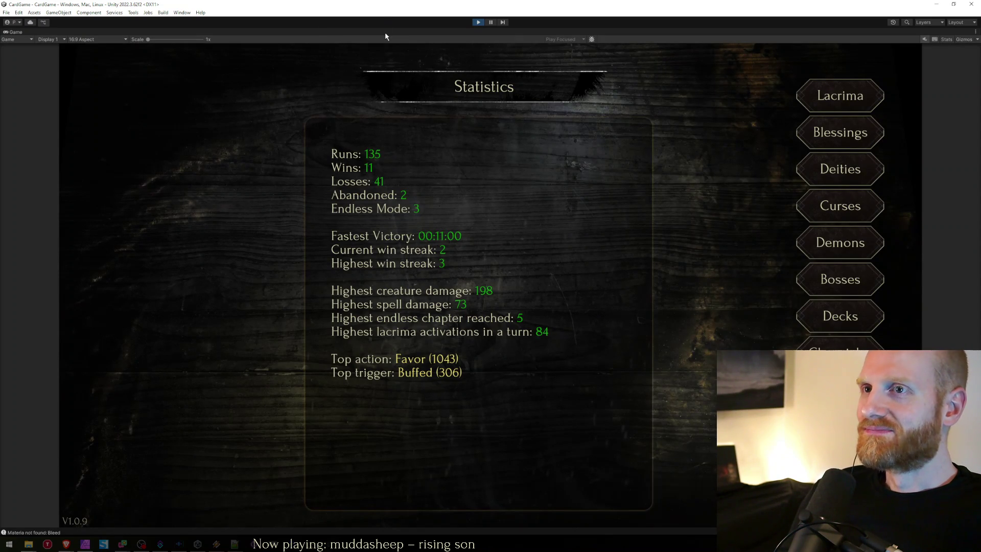
pyautogui.hotkey('shift', 'space')
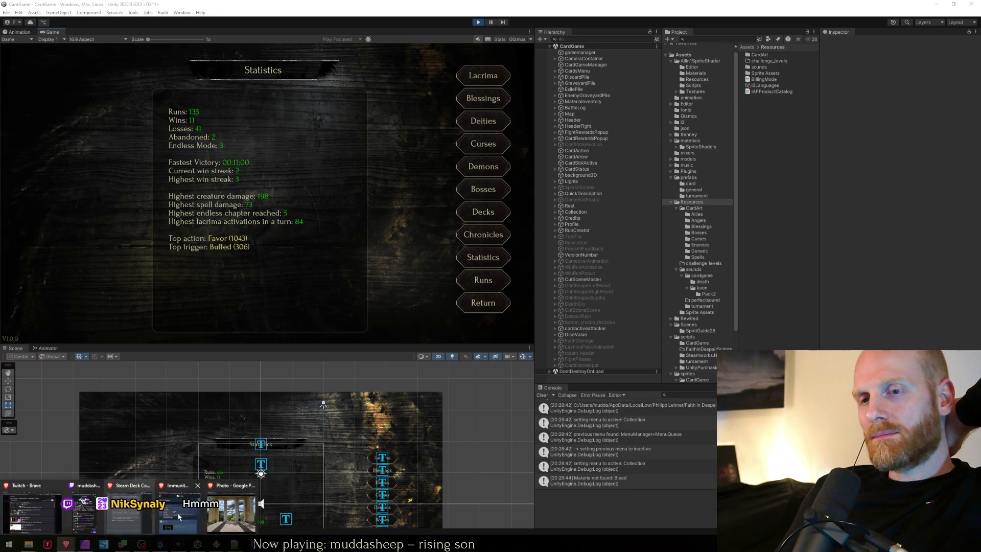
# - Close the Steam thread's user menu and highlight the text-contrast sentence in the Steam Deck review
pyautogui.click(67, 545)
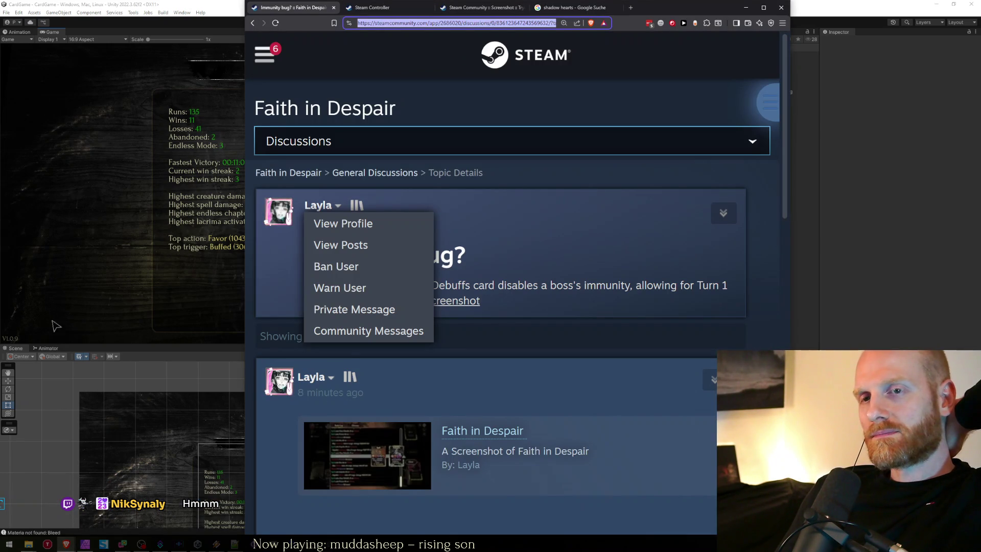
pyautogui.click(598, 296)
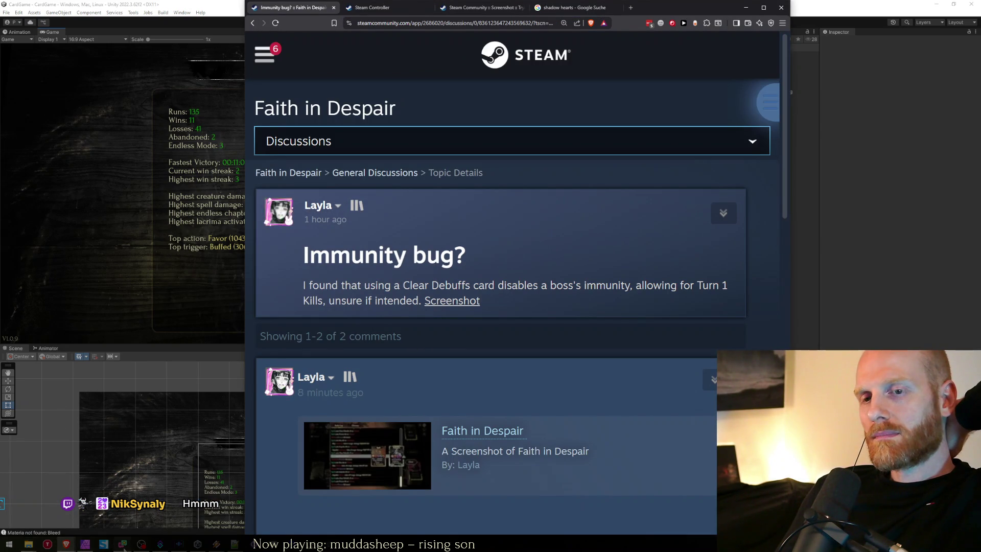
pyautogui.moveTo(66, 545)
pyautogui.click(140, 509)
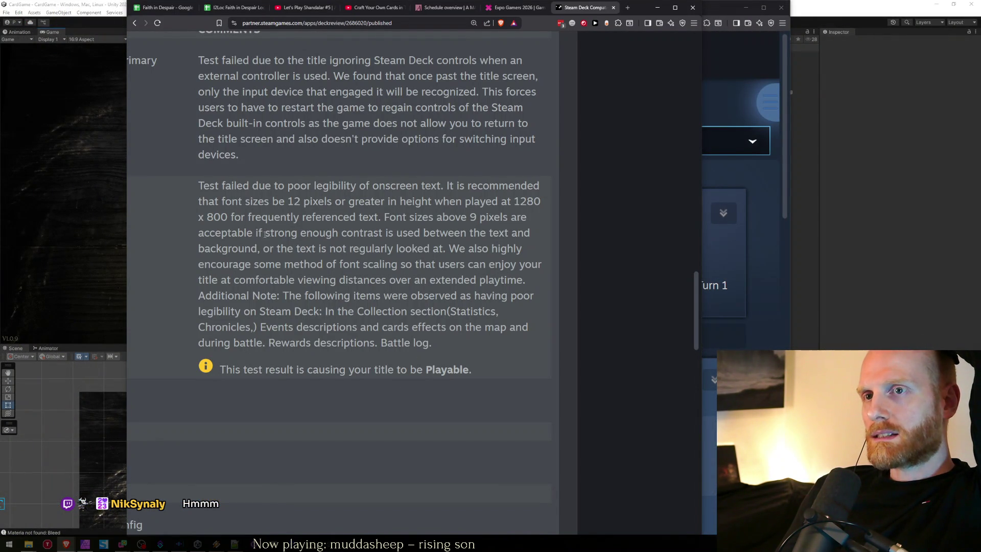
pyautogui.moveTo(259, 232)
pyautogui.mouseDown()
pyautogui.moveTo(458, 232)
pyautogui.moveTo(273, 234)
pyautogui.moveTo(258, 249)
pyautogui.mouseUp()
# - Raise the statbackground Sprite Renderer colour alpha for a more opaque panel behind the stats
pyautogui.click(51, 211)
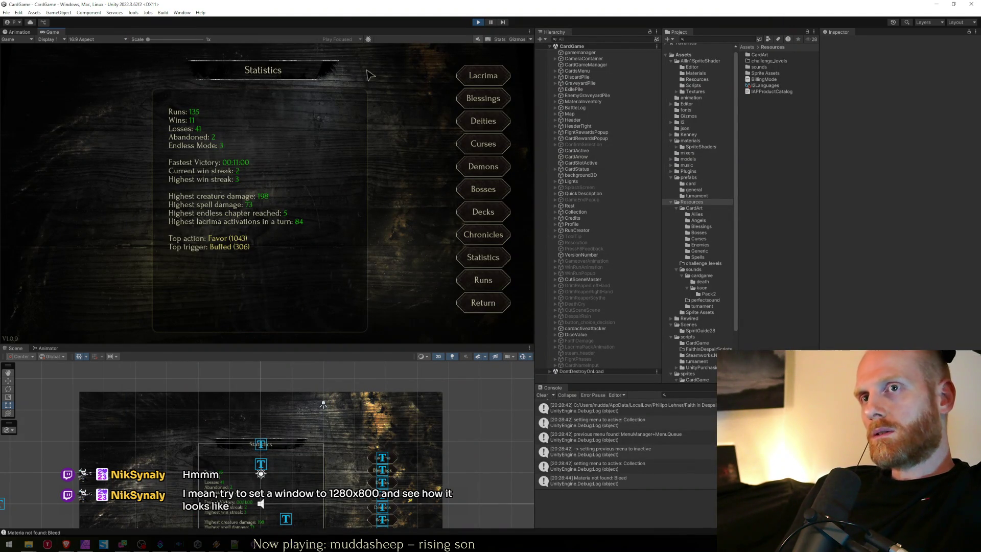
pyautogui.click(289, 521)
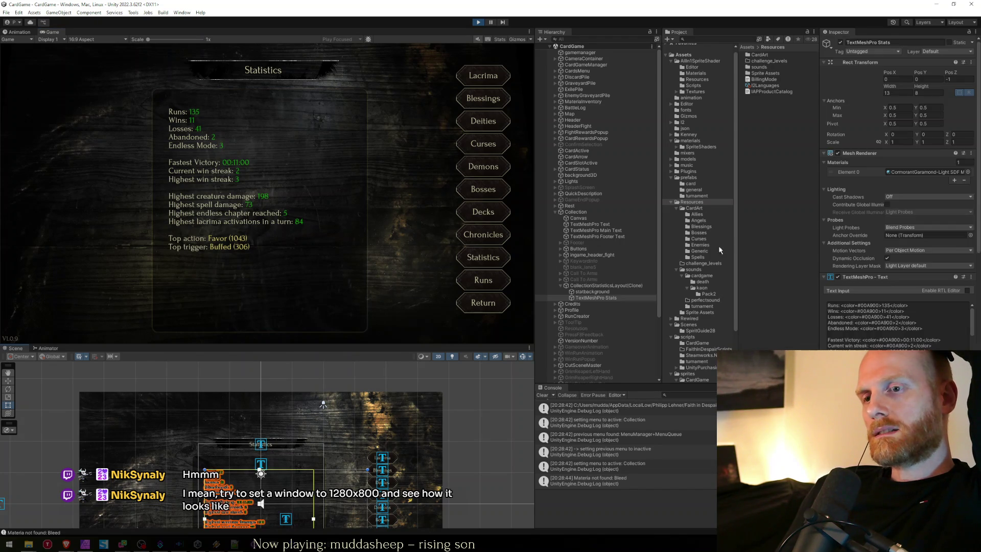
pyautogui.click(614, 291)
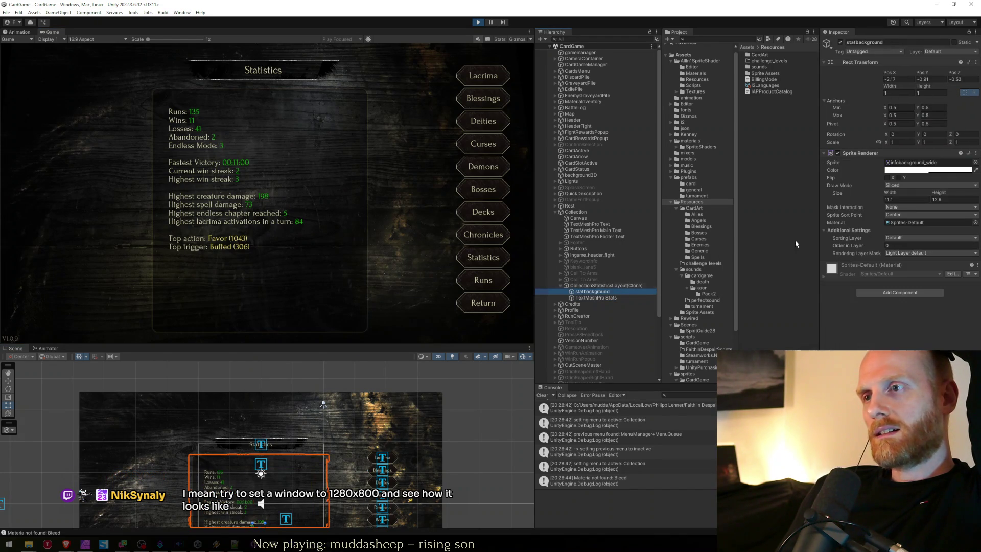
pyautogui.click(919, 170)
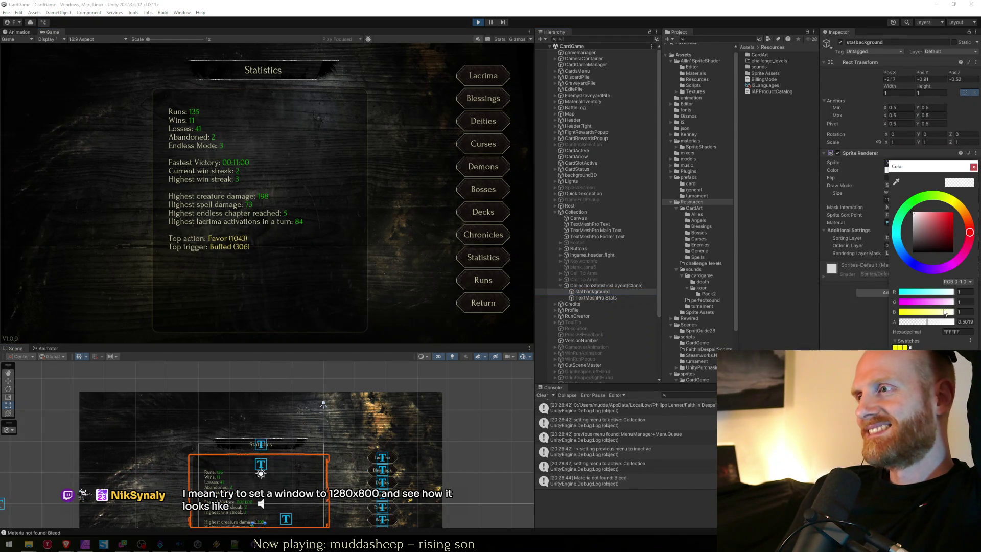
pyautogui.moveTo(933, 322); pyautogui.dragTo(967, 322)
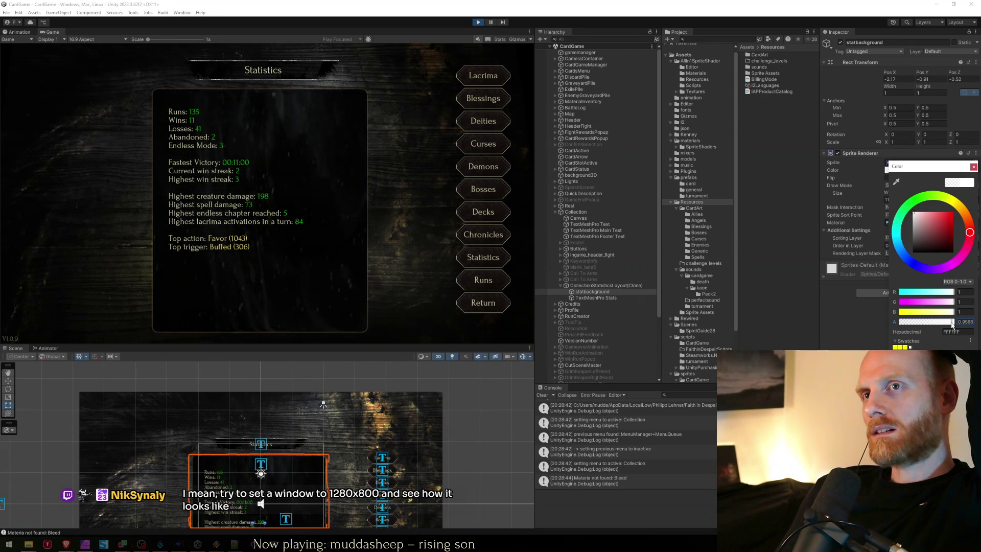
pyautogui.moveTo(952, 323)
pyautogui.mouseDown()
pyautogui.moveTo(929, 325)
pyautogui.moveTo(973, 324)
pyautogui.mouseUp()
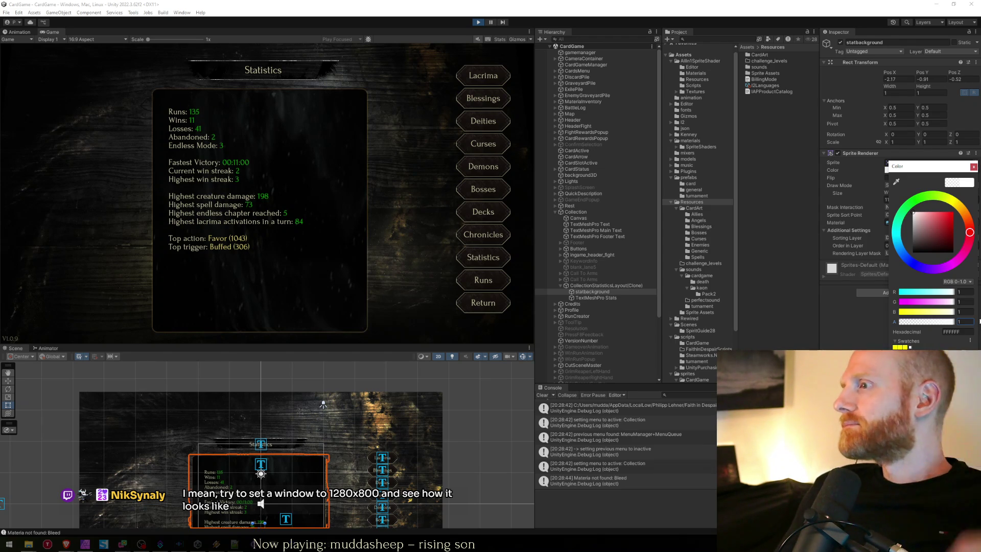
# - Preview the Game view at WXGA (1366x768)
pyautogui.click(102, 40)
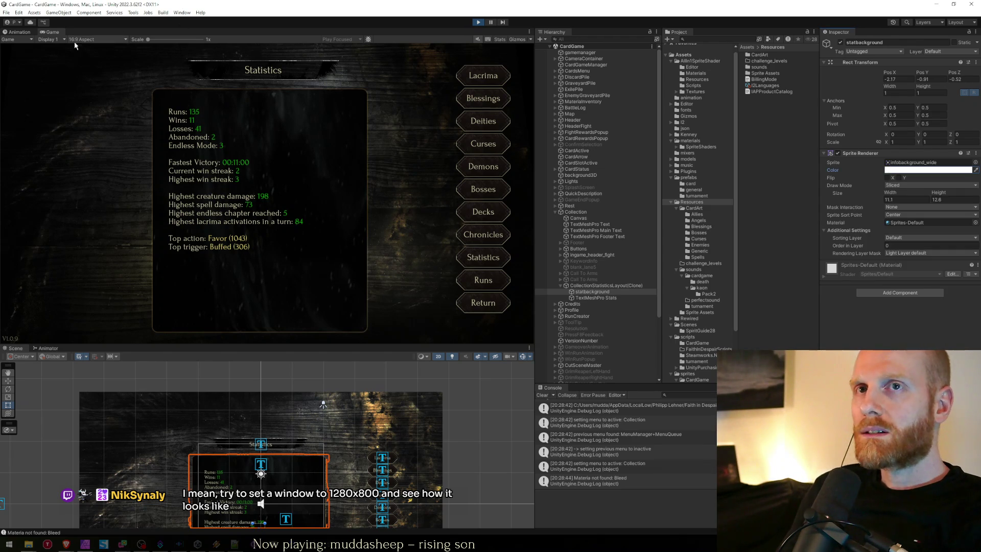
pyautogui.click(78, 40)
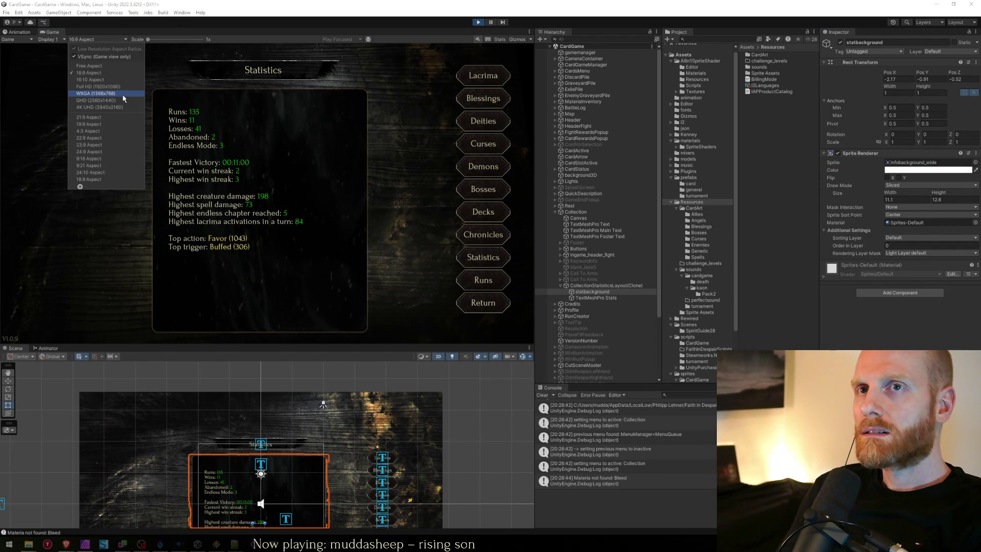
pyautogui.click(96, 94)
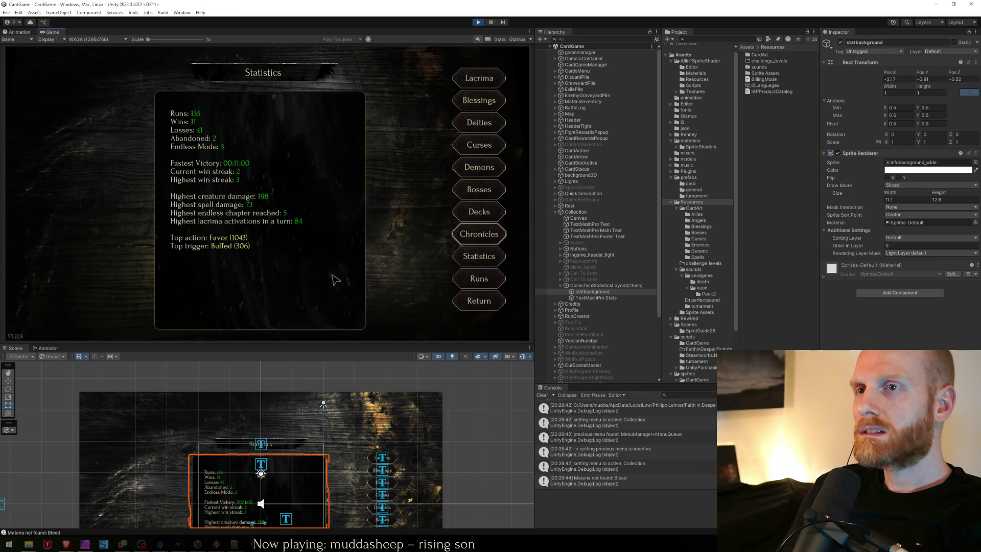
# - Return the Game view to 16:9 Aspect and enlarge the Scene view above it
pyautogui.click(98, 40)
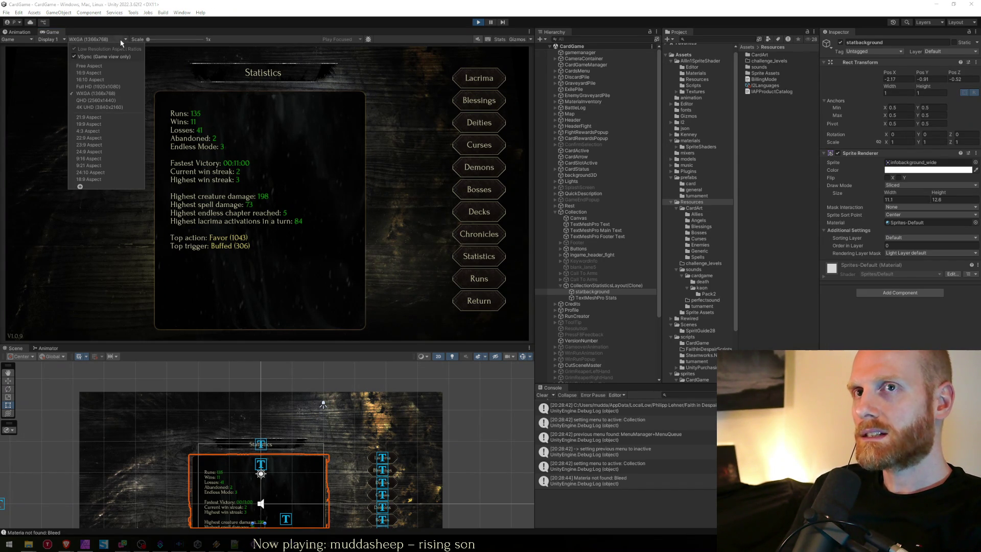
pyautogui.click(114, 75)
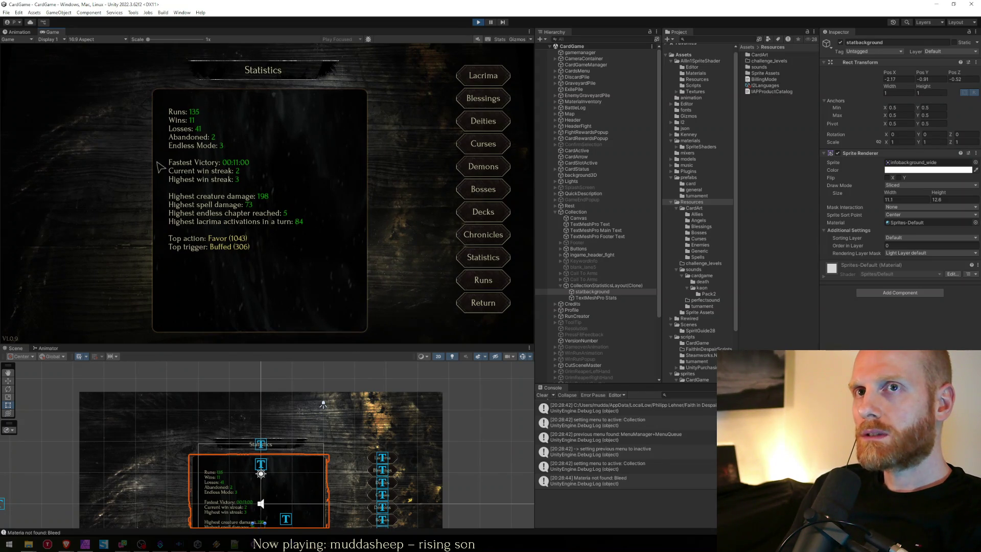
pyautogui.moveTo(195, 344); pyautogui.dragTo(205, 276)
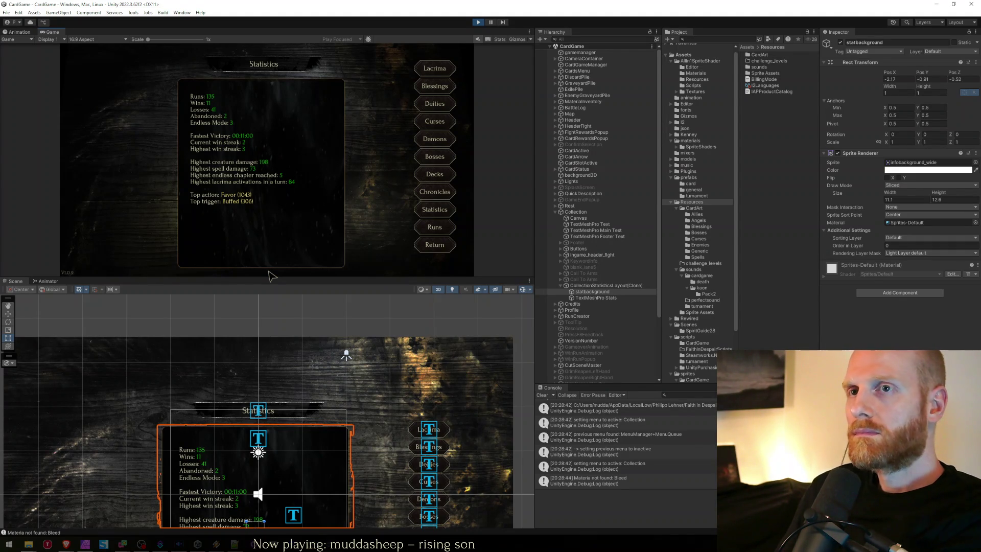
# - Increase the TextMeshPro Stats font size and check the result in a maximized Game view
pyautogui.scroll(-5, 285, 438)
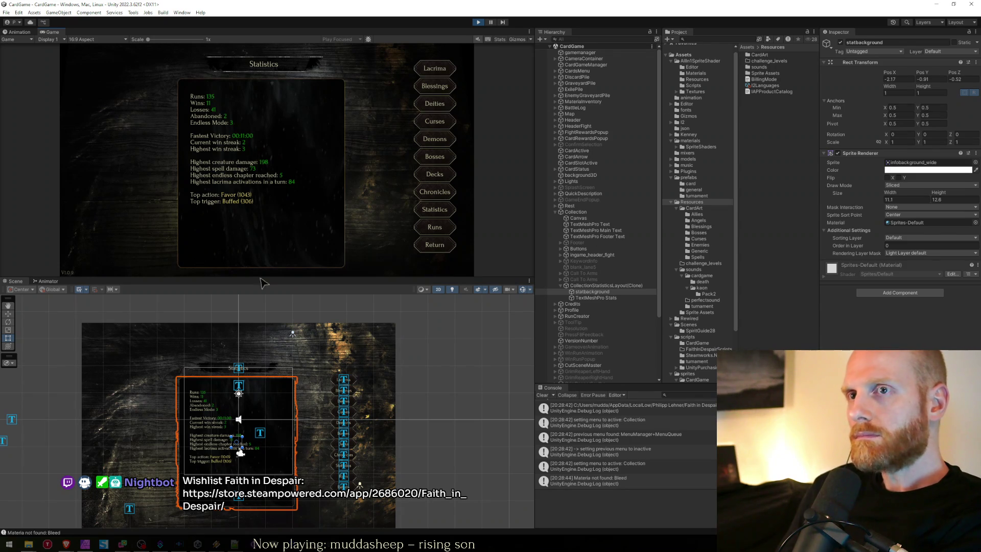
pyautogui.click(261, 438)
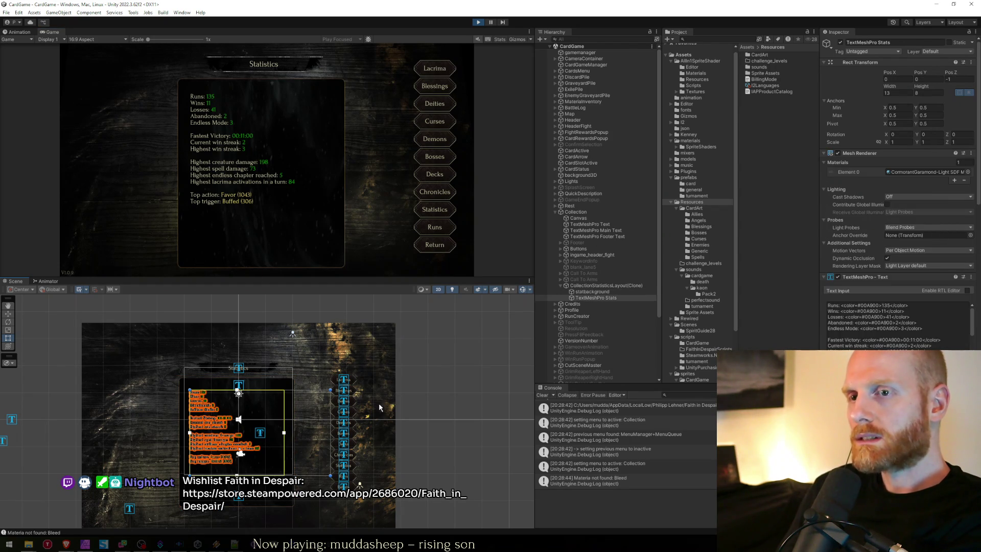
pyautogui.scroll(-2, 893, 335)
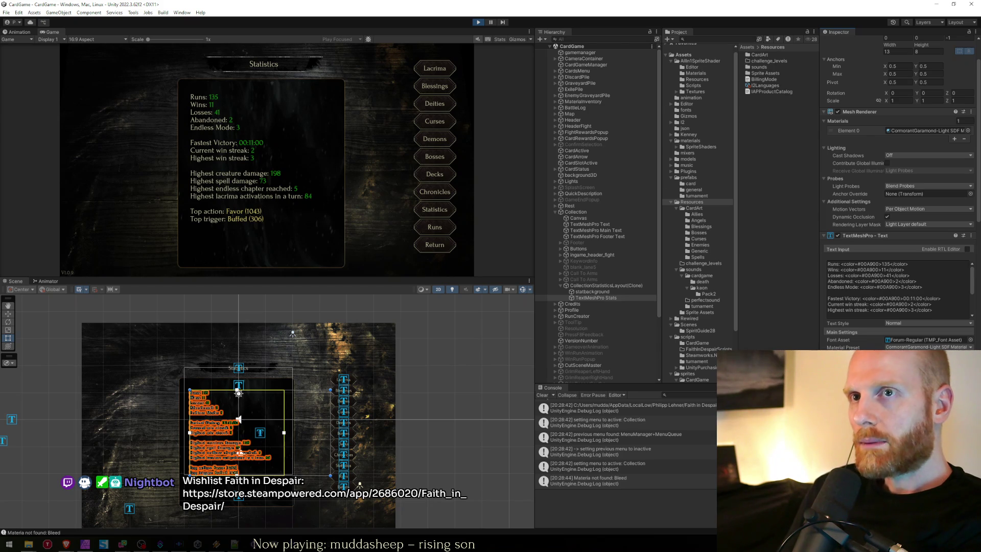
pyautogui.hotkey('shift', 'space')
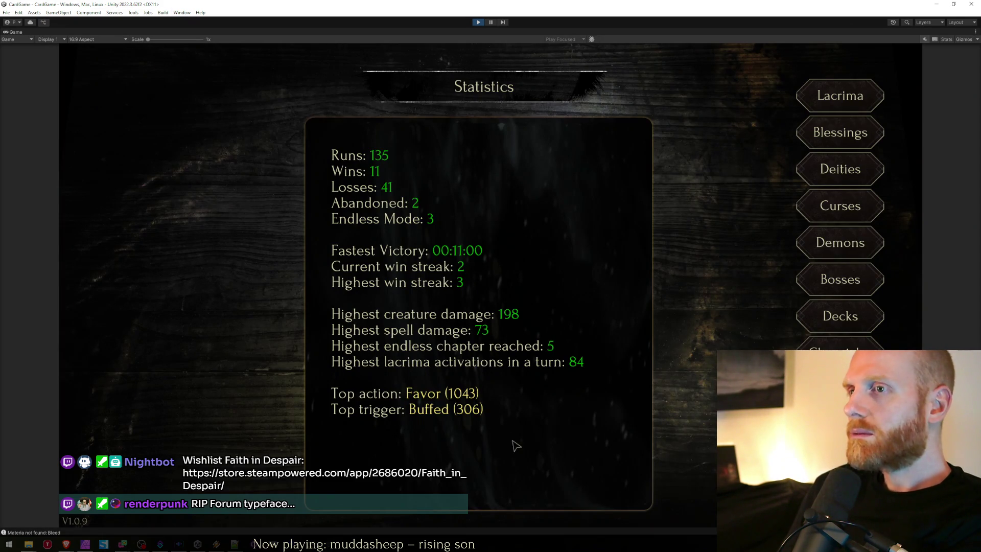
pyautogui.hotkey('shift', 'space')
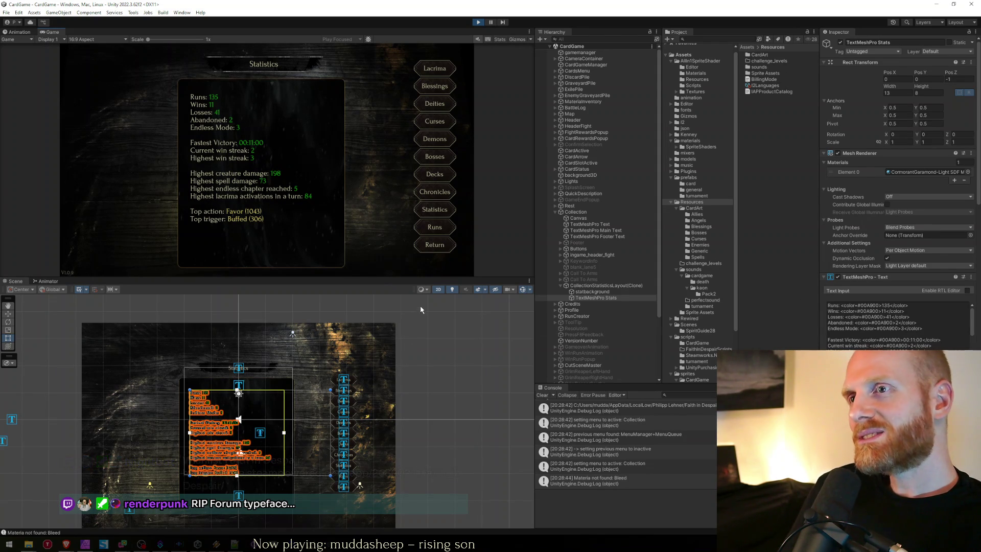
# - Enlarge the titles I'm Tired, Boss; Nobody's Fault But My Own; Phenomenal Cosmic Power
pyautogui.click(434, 197)
pyautogui.click(434, 175)
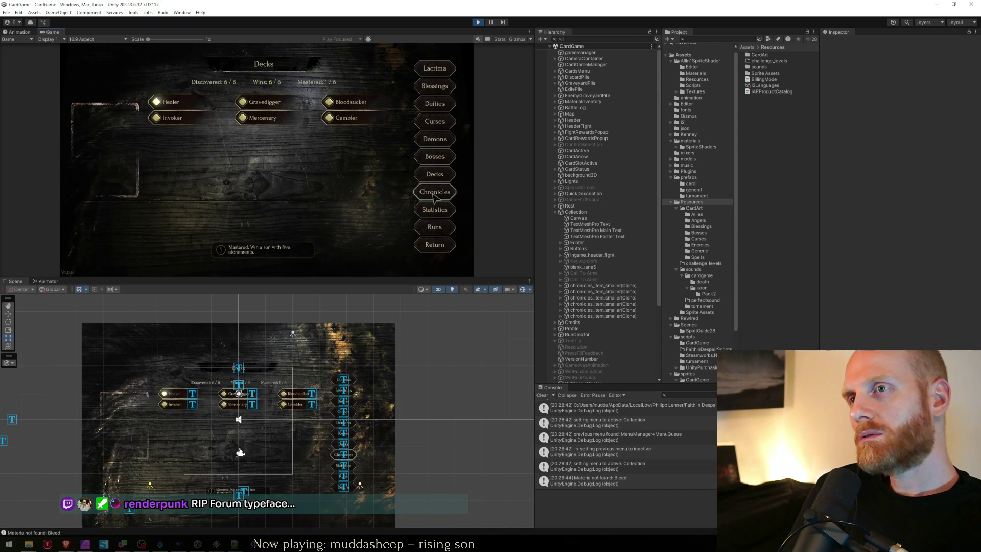
pyautogui.click(433, 197)
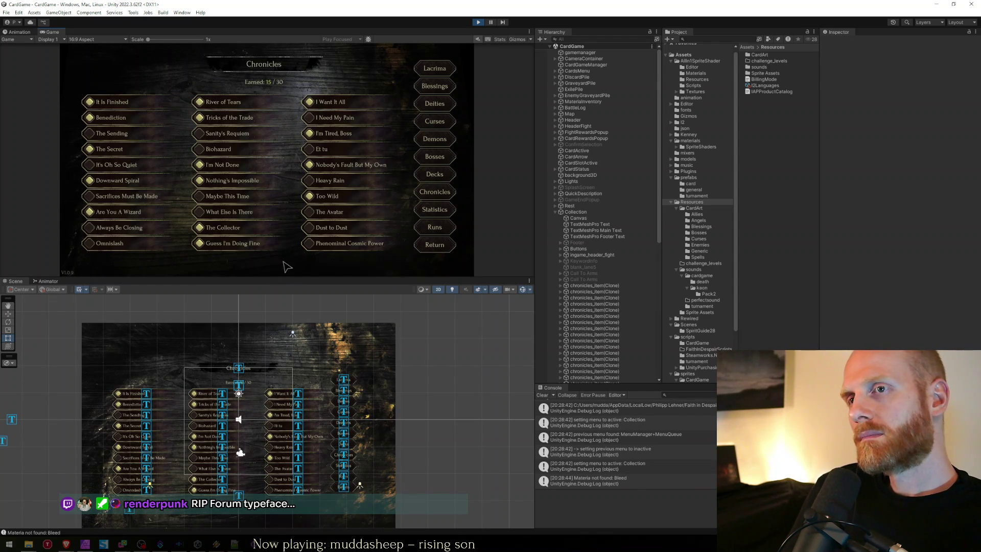
pyautogui.click(300, 417)
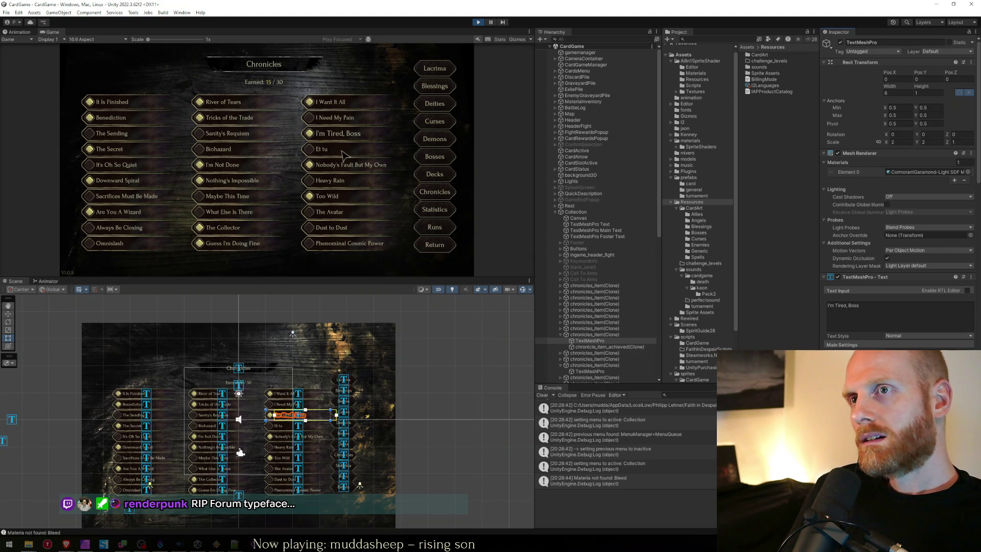
pyautogui.click(300, 437)
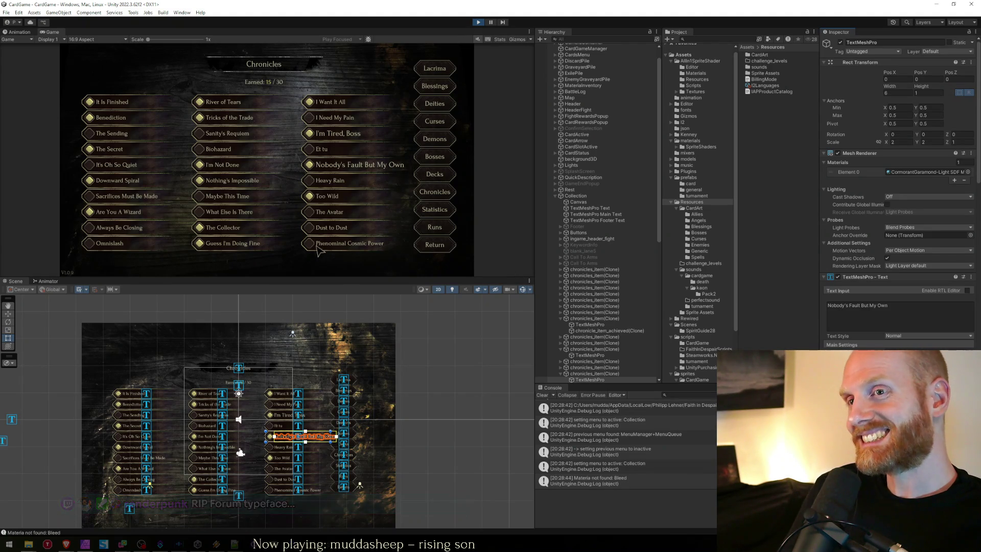
pyautogui.click(299, 492)
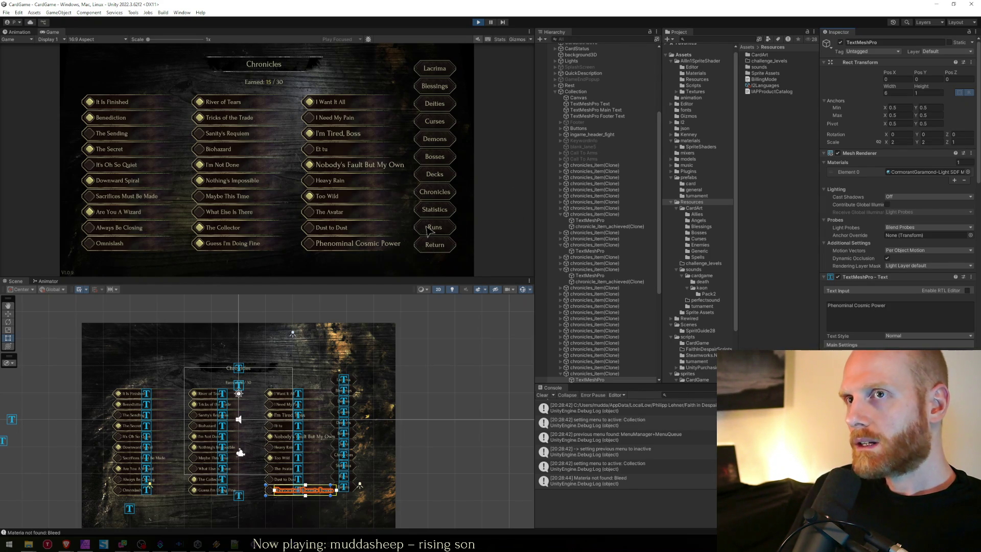
# - Enlarge the 'Earned: 15 / 30' counter text on the Chronicles page
pyautogui.click(245, 383)
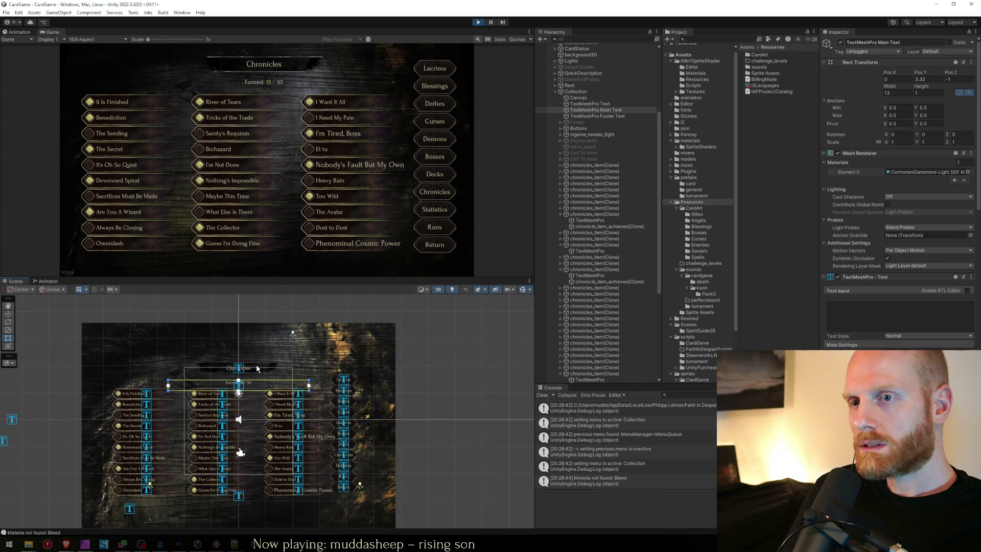
pyautogui.click(243, 384)
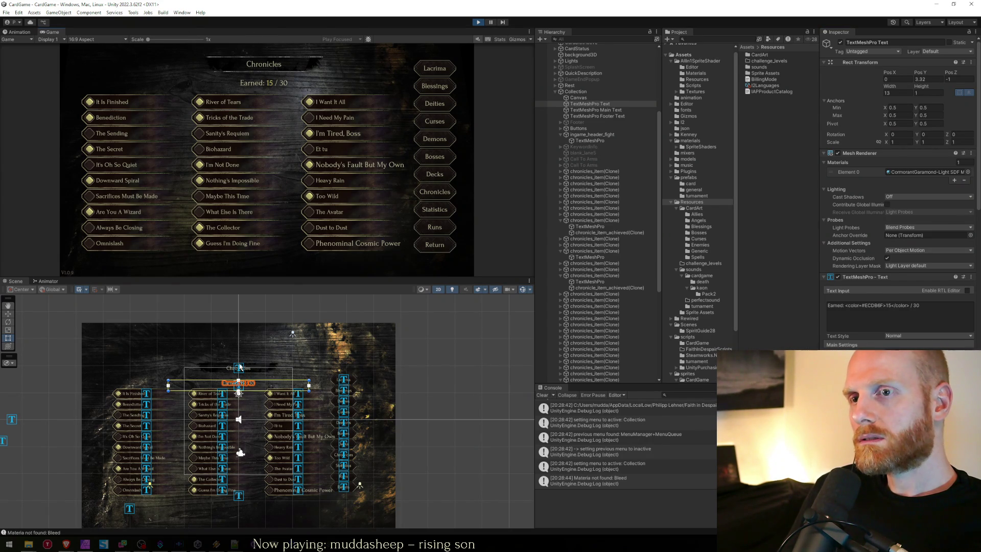
pyautogui.click(273, 359)
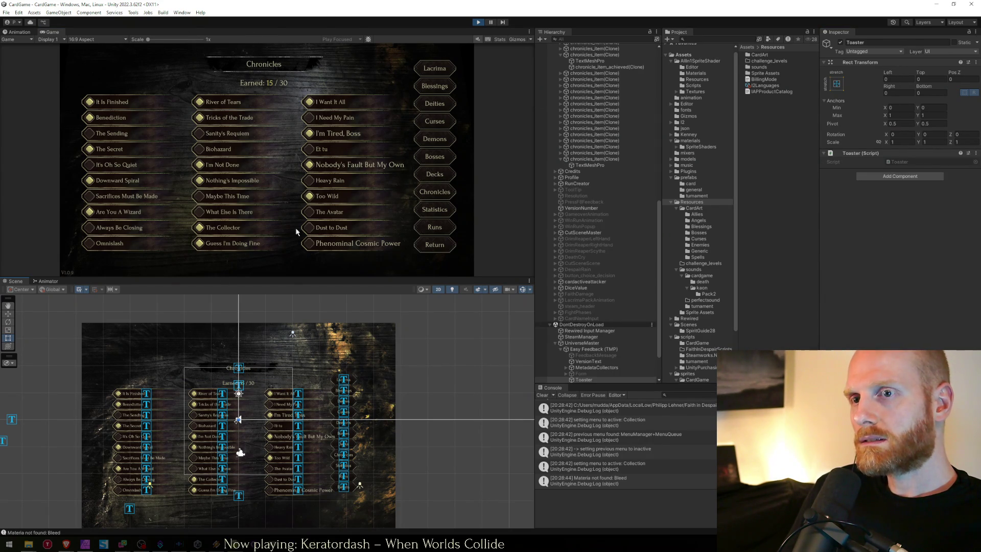
# - Select the Chronicles heading, then view the Blessings, Deities and Lacrima pages
pyautogui.click(236, 370)
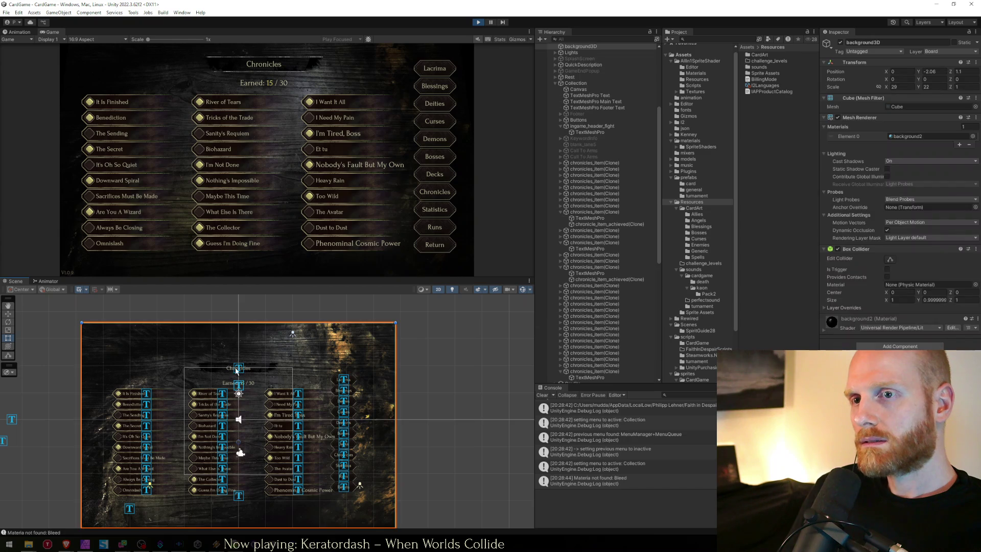
pyautogui.click(241, 374)
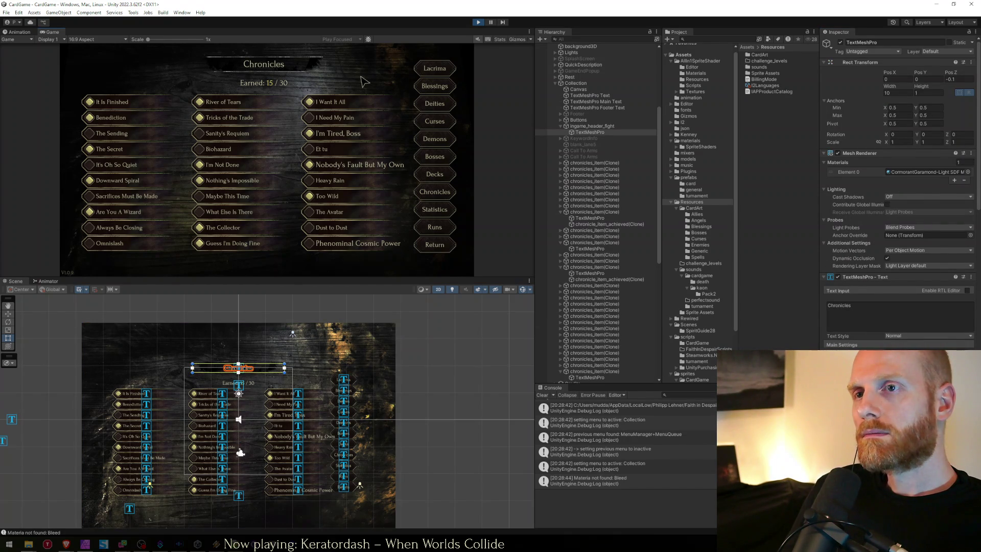
pyautogui.click(422, 87)
pyautogui.moveTo(185, 116)
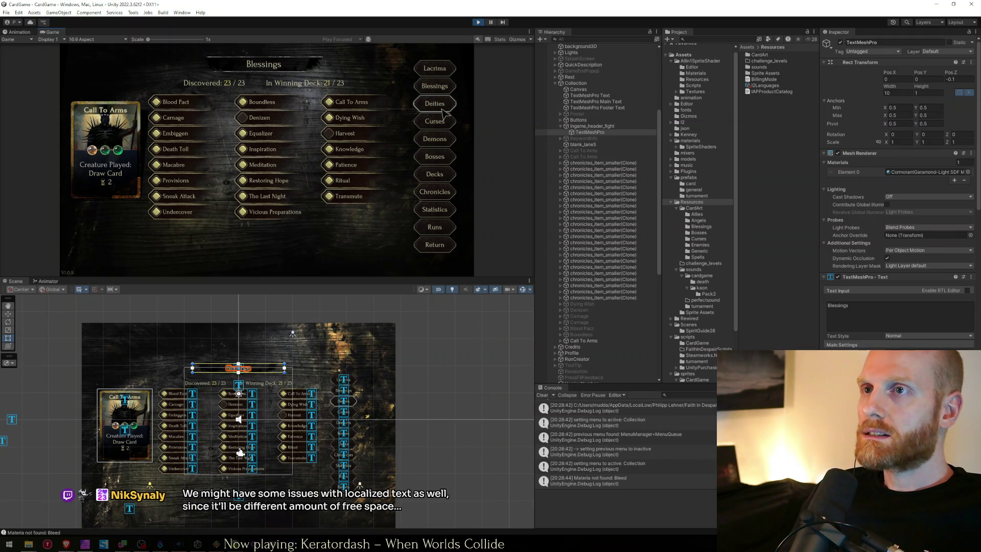
pyautogui.click(443, 109)
pyautogui.click(434, 86)
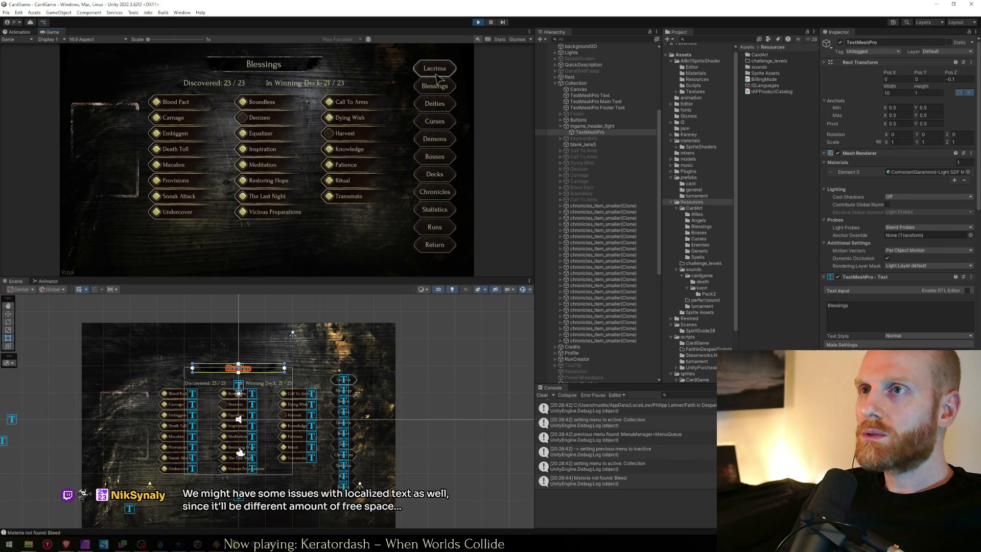
pyautogui.click(434, 68)
pyautogui.click(433, 87)
pyautogui.click(434, 67)
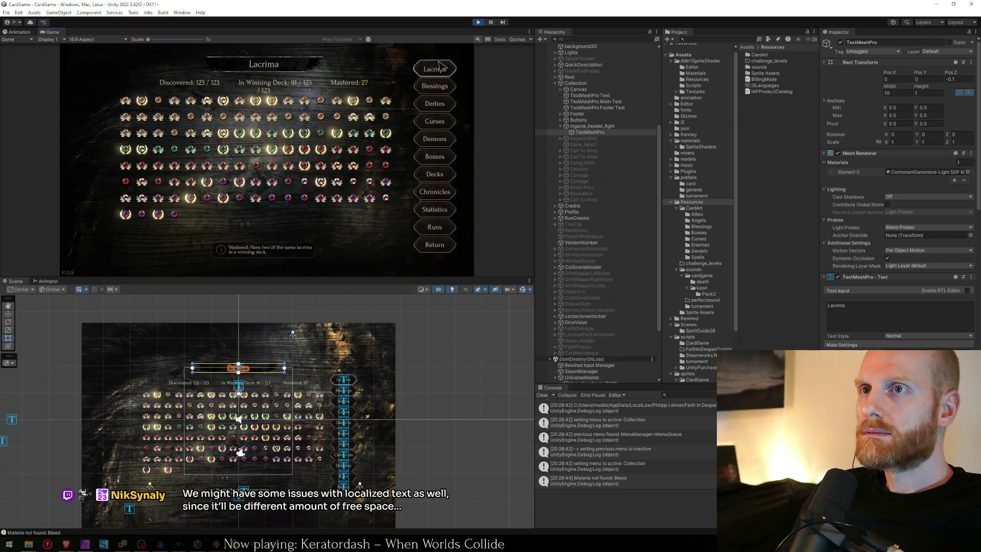
# - View the Curses, Bosses, Decks, Chronicles and Statistics pages, then return to the main menu
pyautogui.click(434, 121)
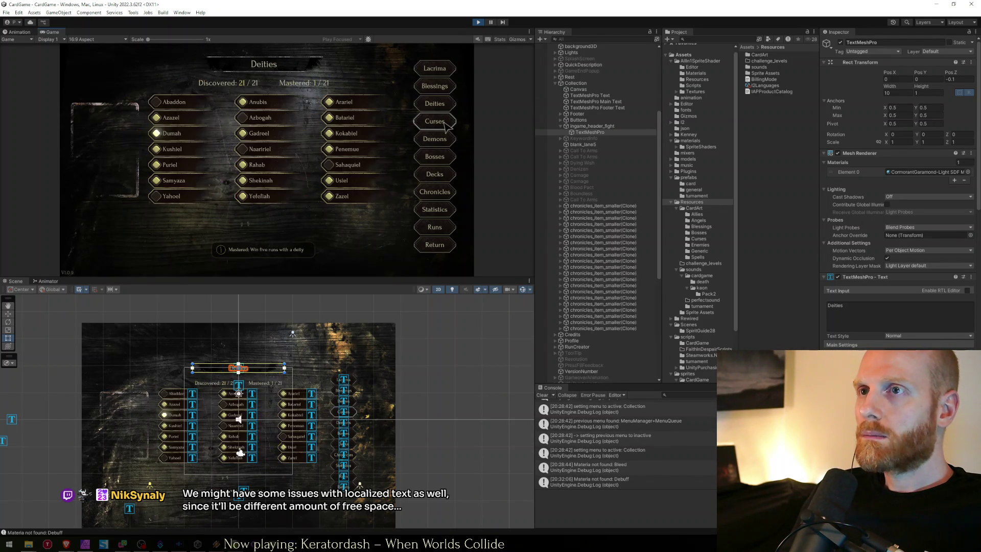
pyautogui.click(445, 156)
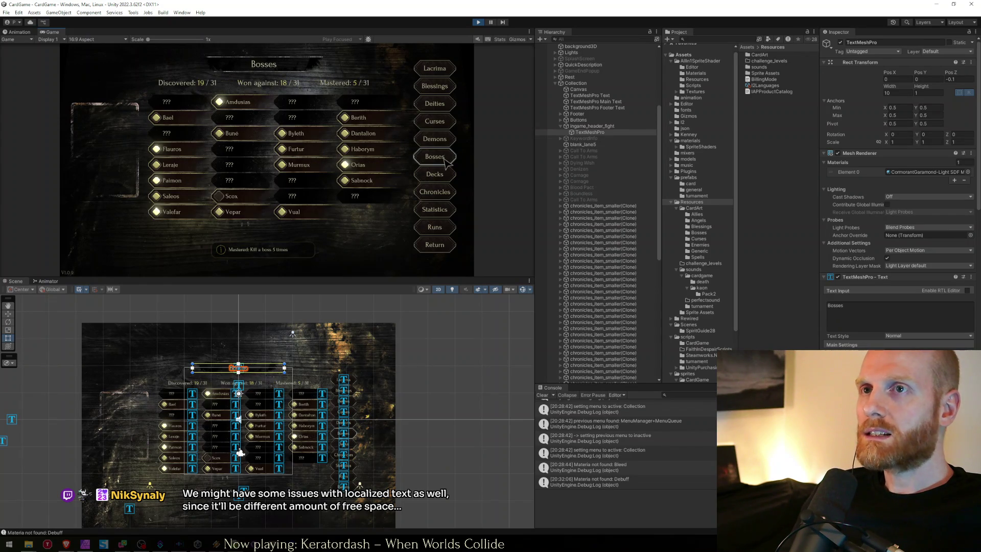
pyautogui.click(441, 175)
pyautogui.click(442, 191)
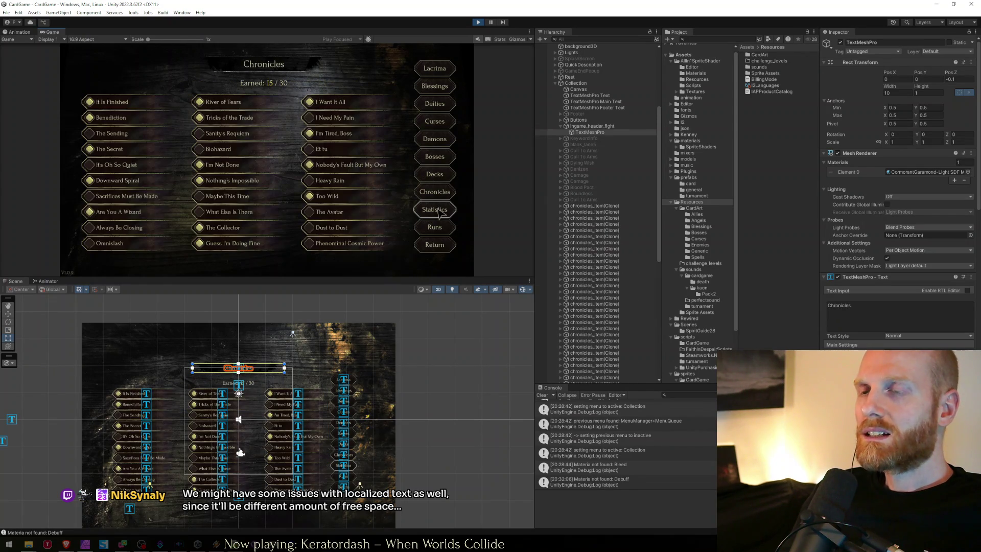
pyautogui.click(440, 212)
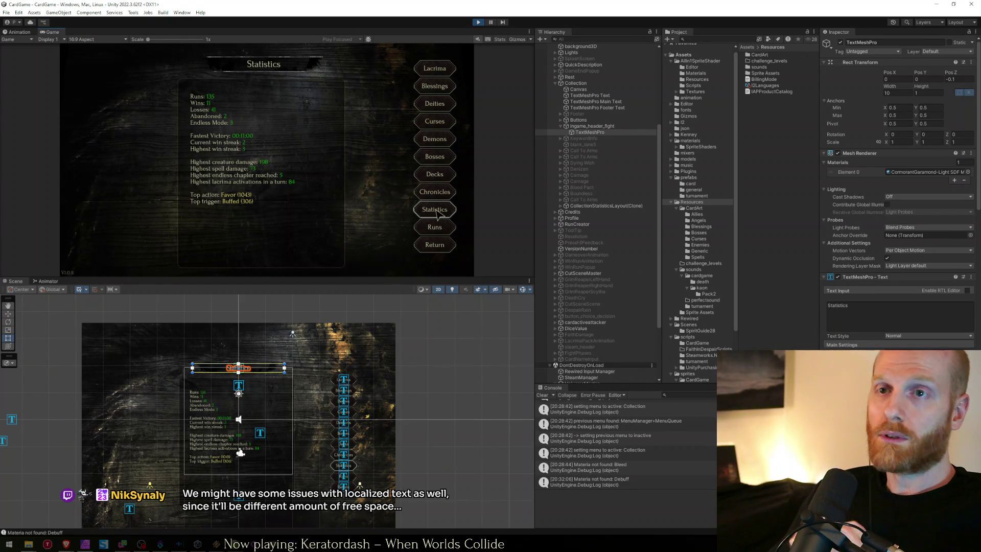
pyautogui.click(435, 244)
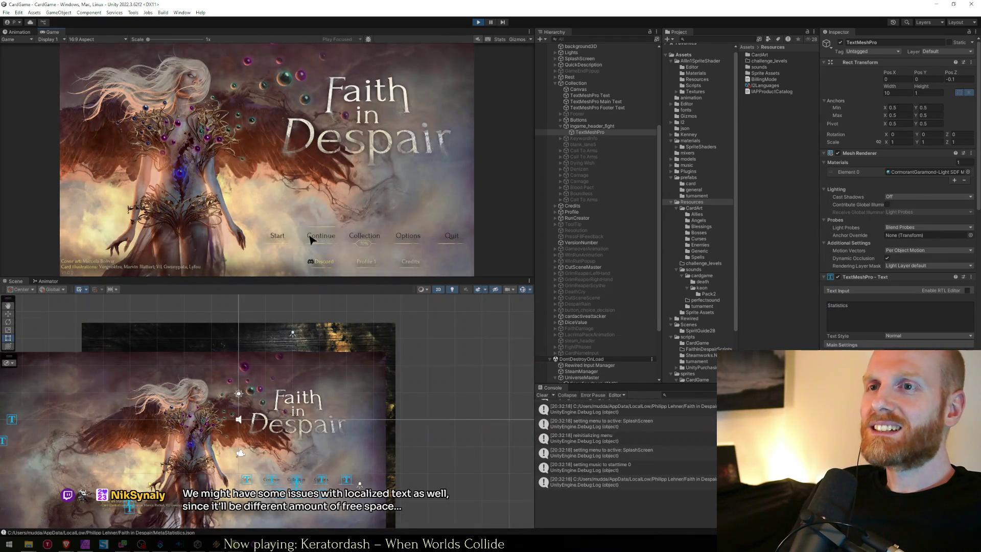
# - Continue the saved run into Boss Fight Round 1 and view the boss and minion tooltips
pyautogui.click(313, 236)
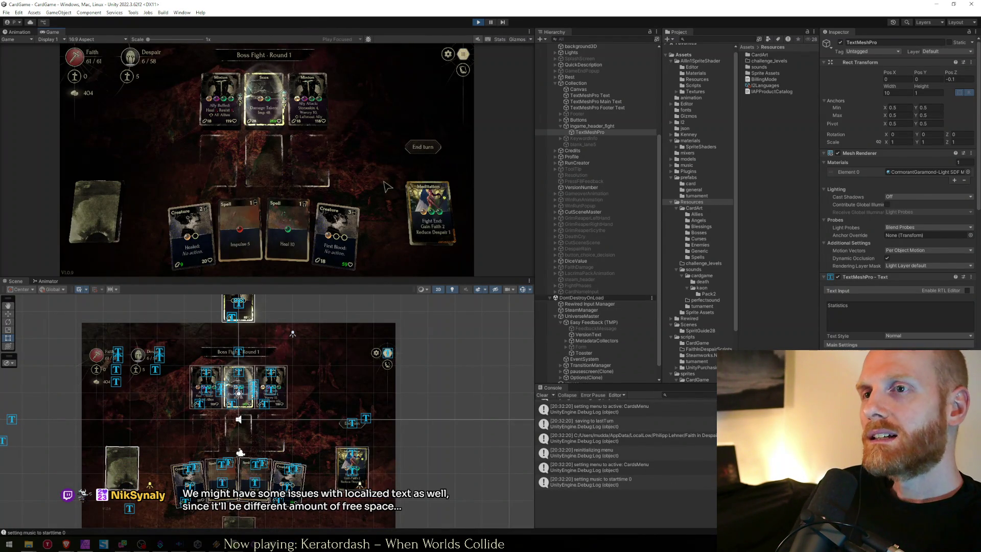
pyautogui.moveTo(271, 117)
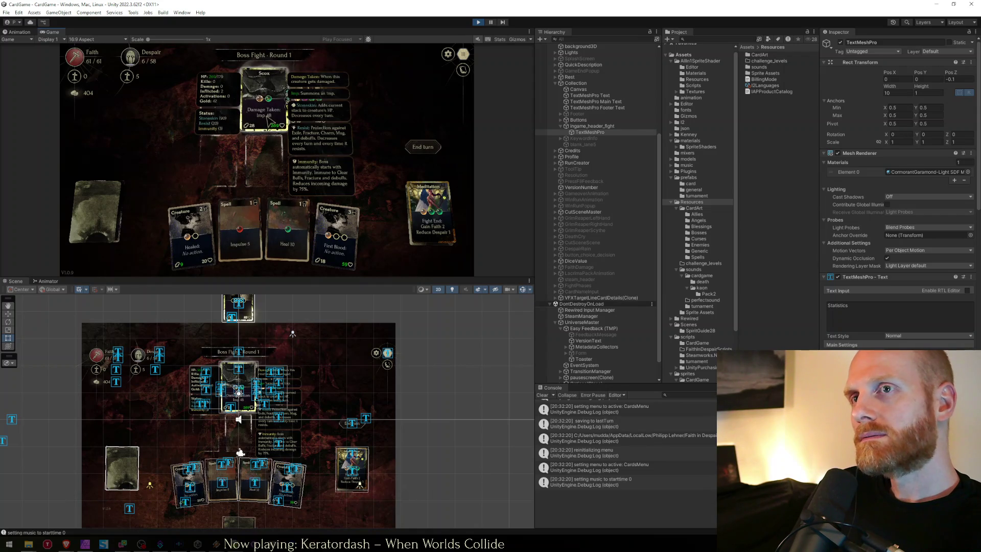
pyautogui.moveTo(218, 121)
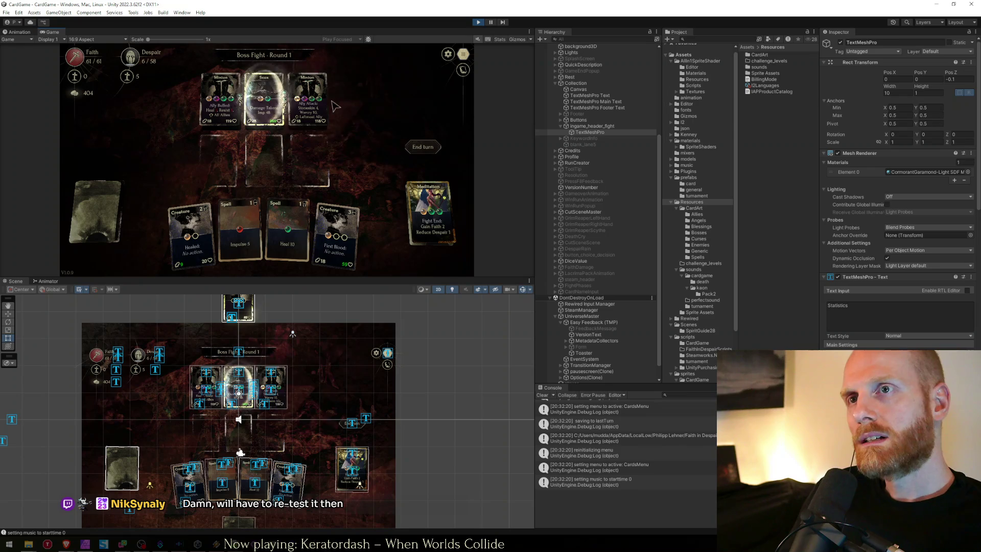
# - Scale the Cards group up to 1.1591 so the enemy and hand cards appear larger
pyautogui.click(271, 391)
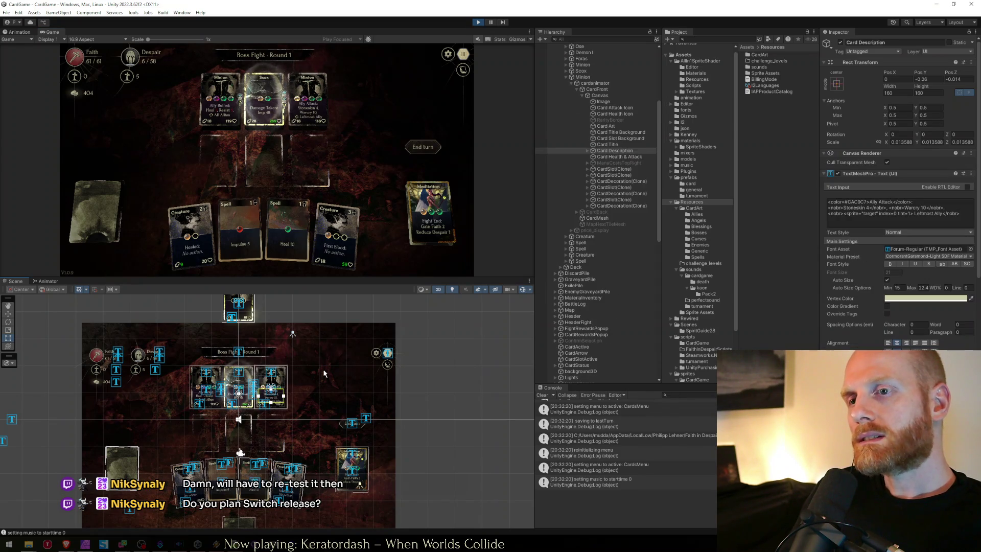
pyautogui.click(271, 375)
pyautogui.click(602, 96)
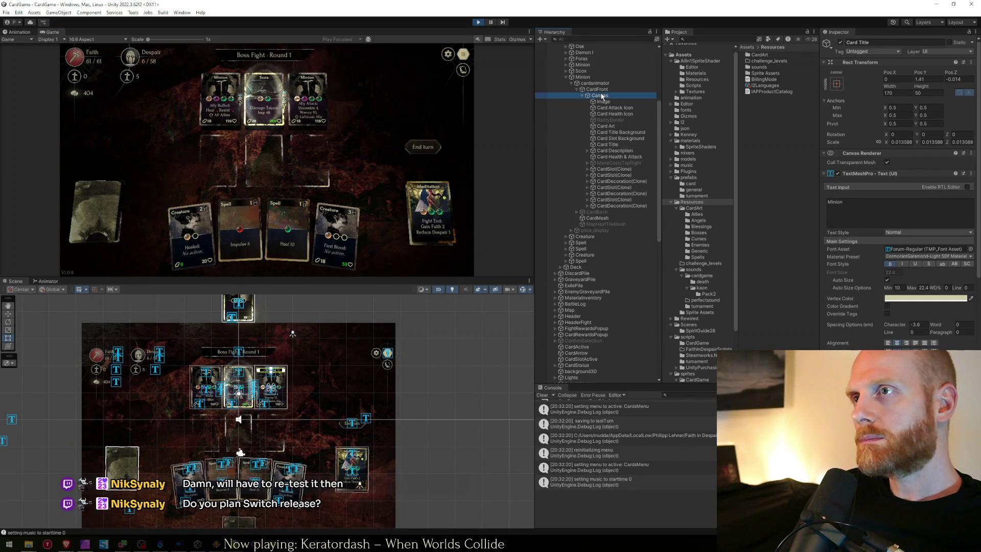
pyautogui.click(575, 77)
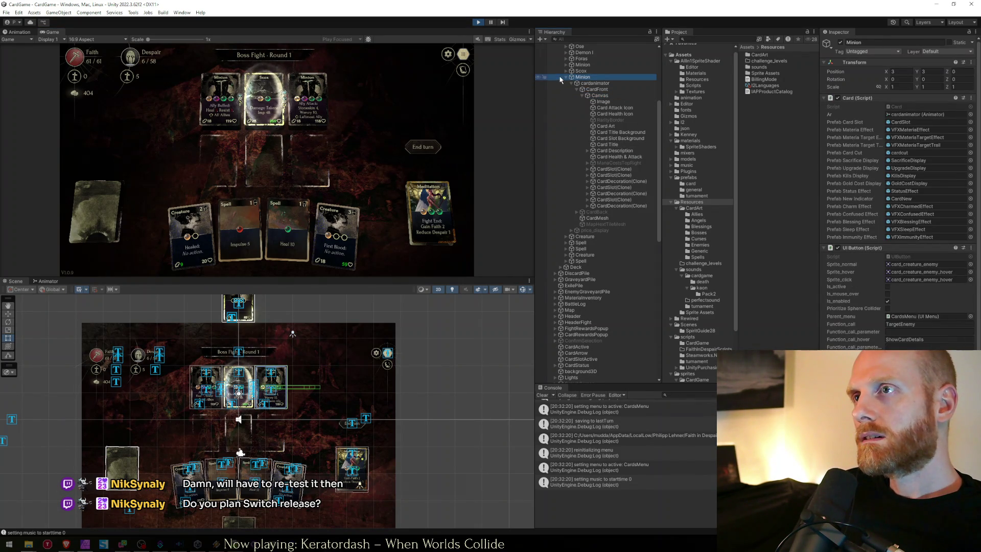
pyautogui.click(565, 78)
pyautogui.scroll(5, 582, 117)
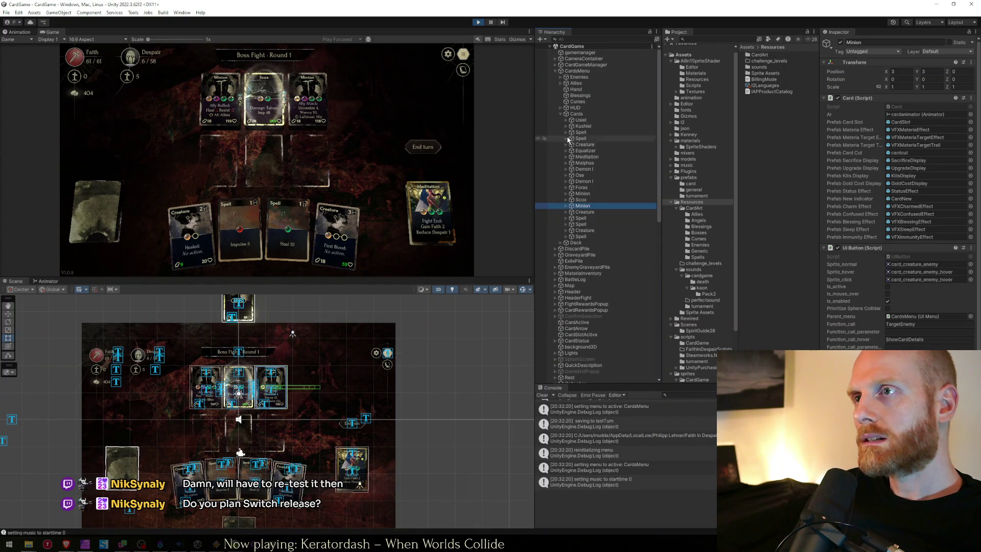
pyautogui.click(577, 114)
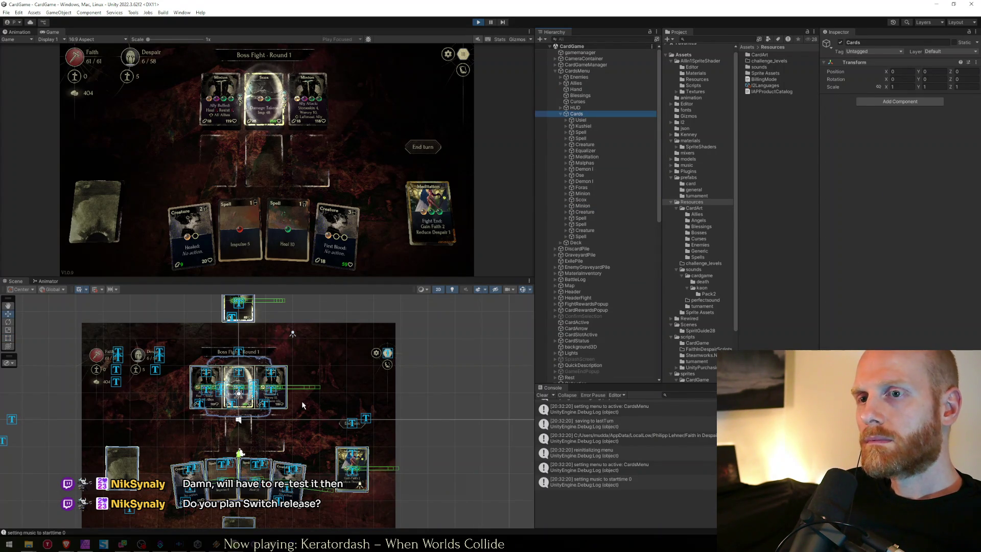
pyautogui.press('r')
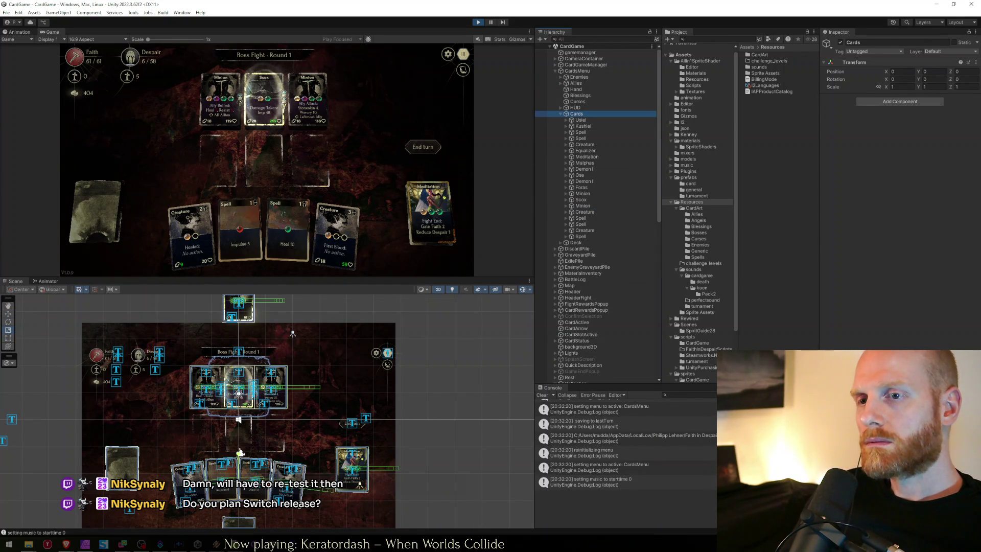
pyautogui.moveTo(238, 452)
pyautogui.mouseDown()
pyautogui.moveTo(261, 452)
pyautogui.moveTo(239, 451)
pyautogui.mouseUp()
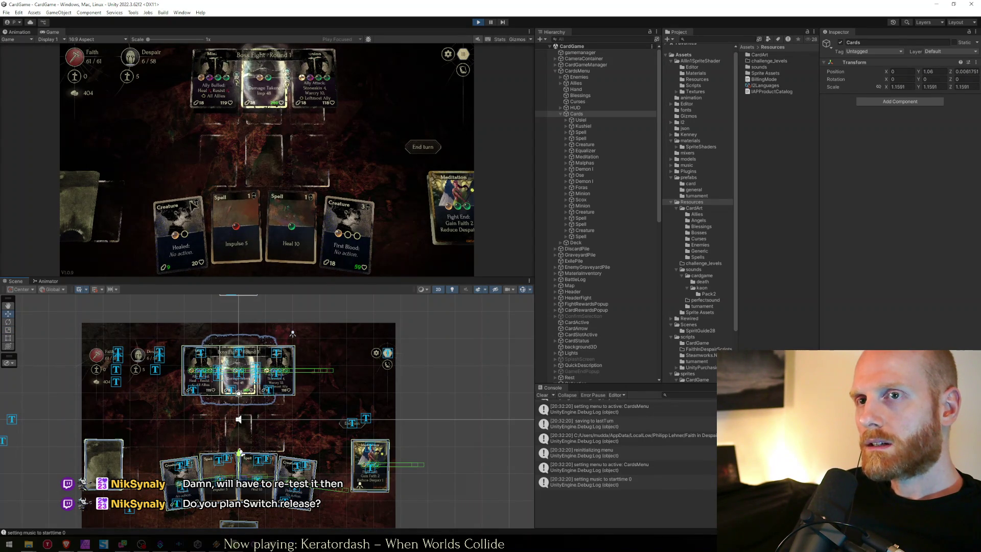
# - Move the left-pile Creature card rightward so more of it sits on screen
pyautogui.click(301, 464)
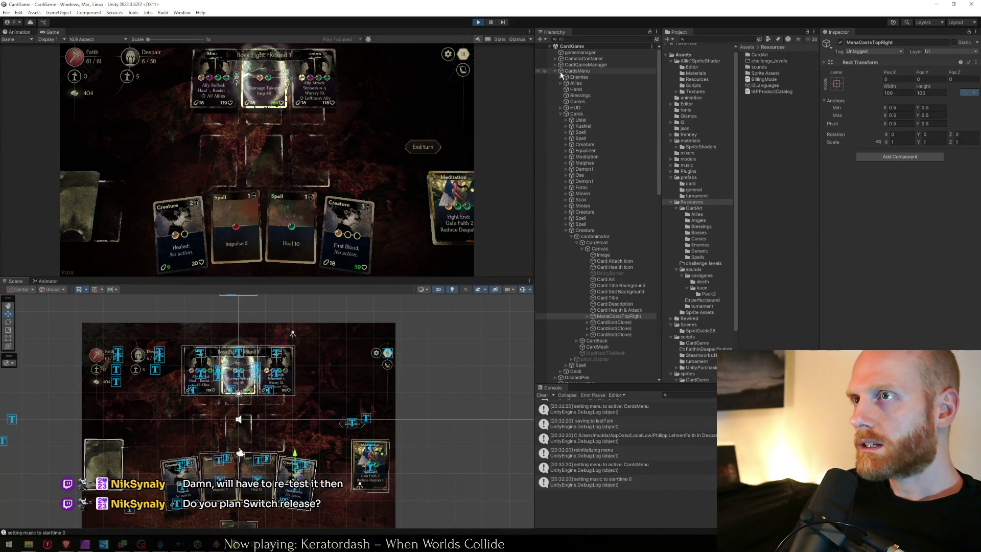
pyautogui.scroll(-5, 588, 160)
pyautogui.scroll(-2, 590, 230)
pyautogui.click(576, 279)
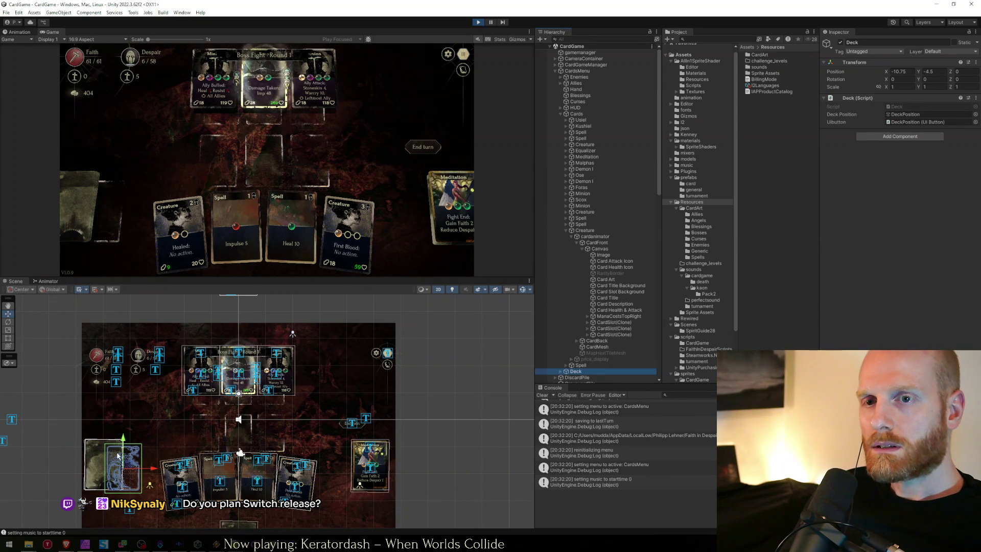
pyautogui.click(102, 468)
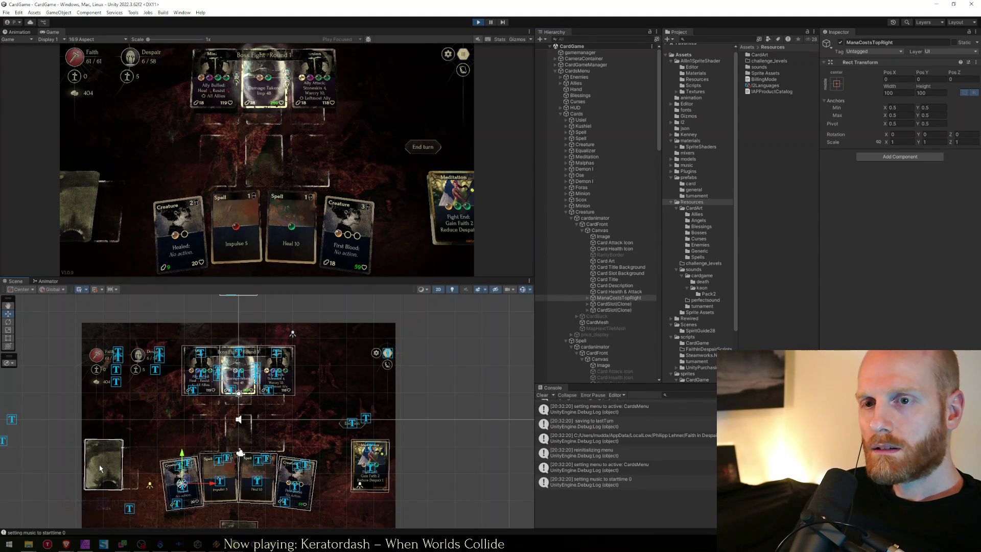
pyautogui.click(566, 145)
pyautogui.click(582, 145)
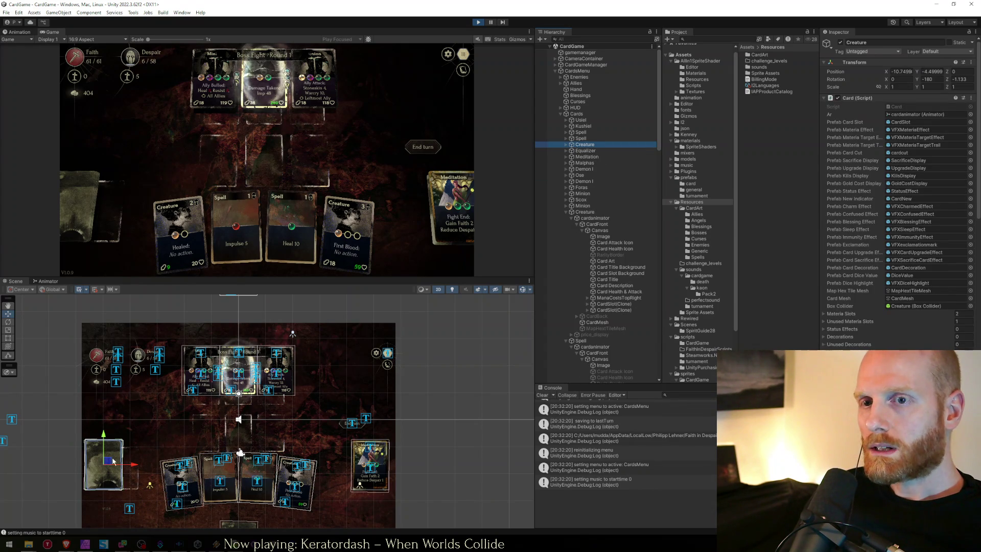
pyautogui.moveTo(113, 462); pyautogui.dragTo(132, 467)
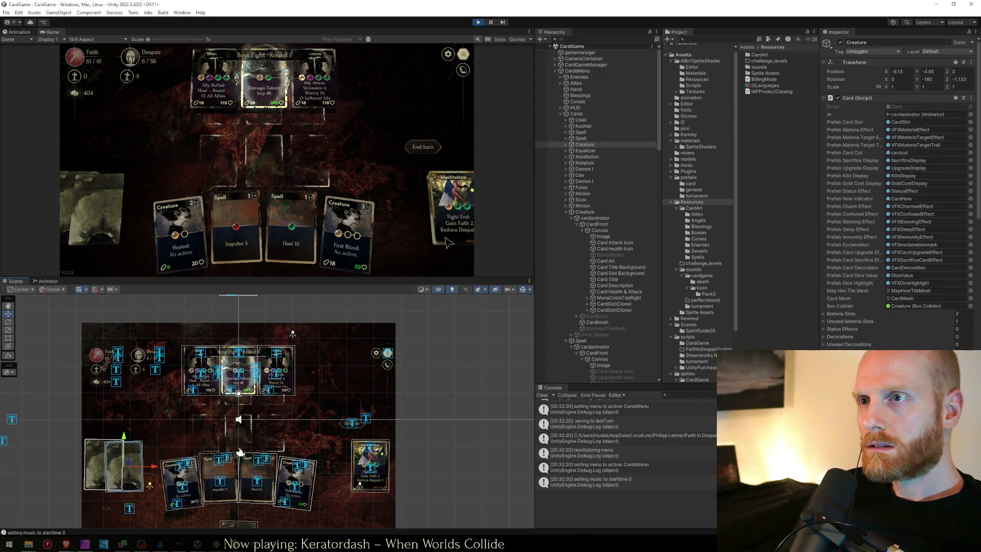
# - Move the Meditation card down and left into view
pyautogui.click(371, 448)
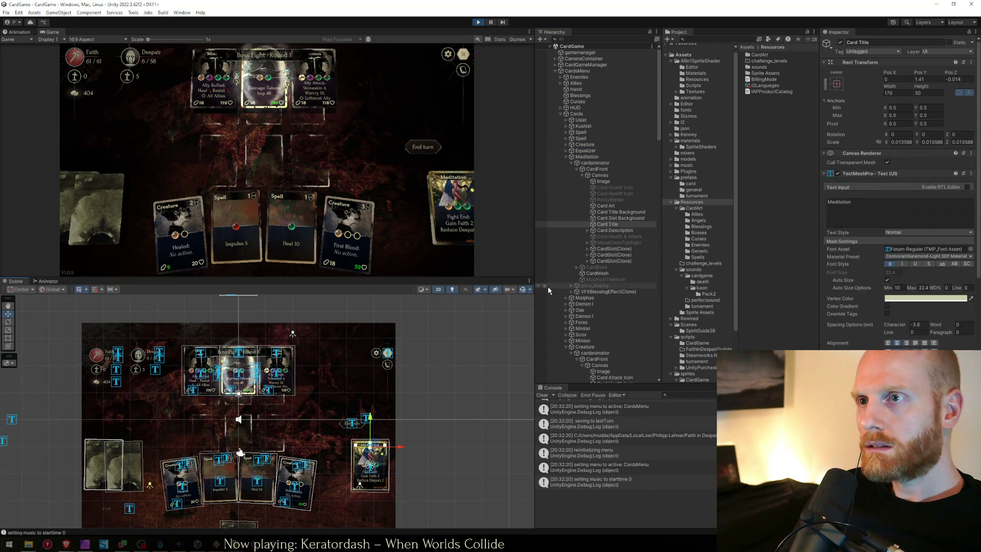
pyautogui.click(585, 158)
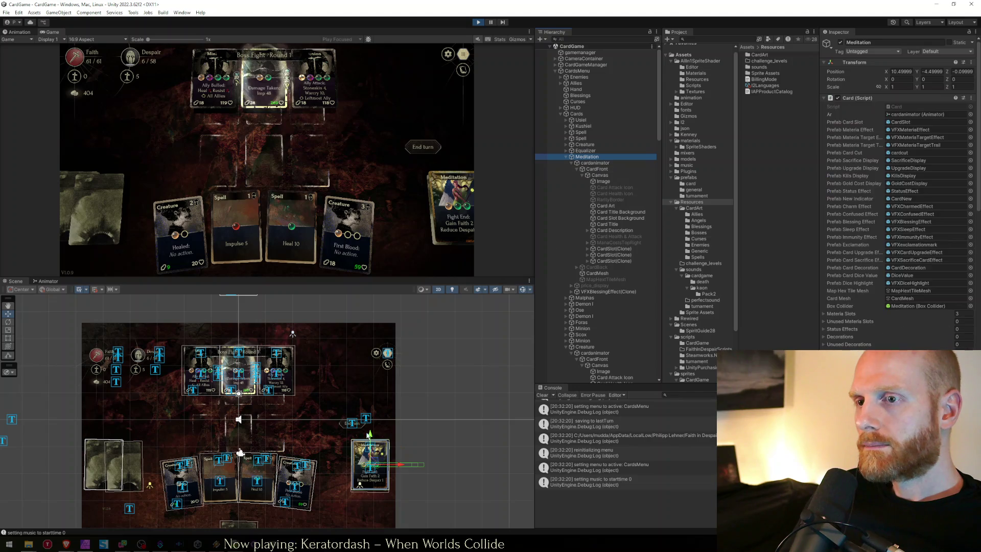
pyautogui.moveTo(373, 461); pyautogui.dragTo(357, 473)
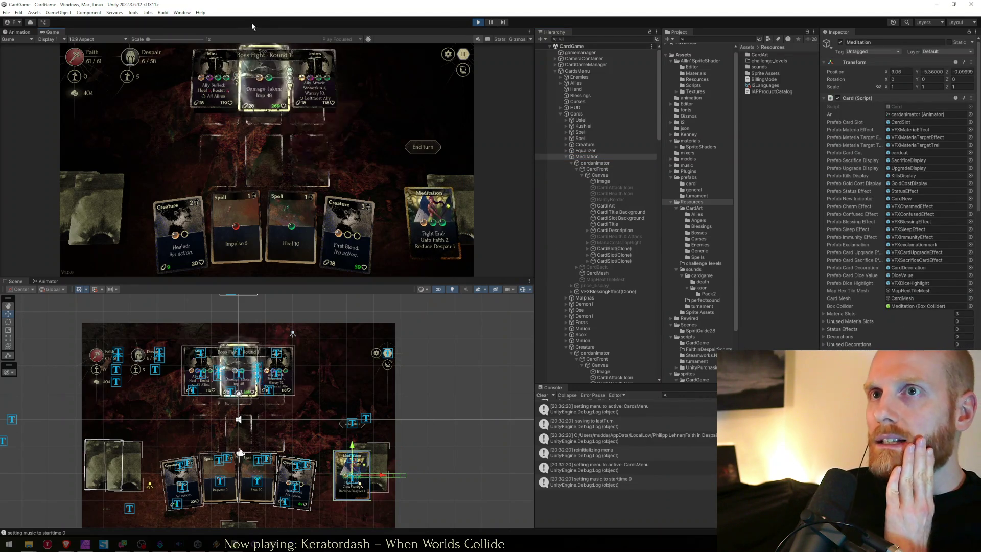
# - Select the centre Scox boss card, then focus the Game view
pyautogui.moveTo(335, 111)
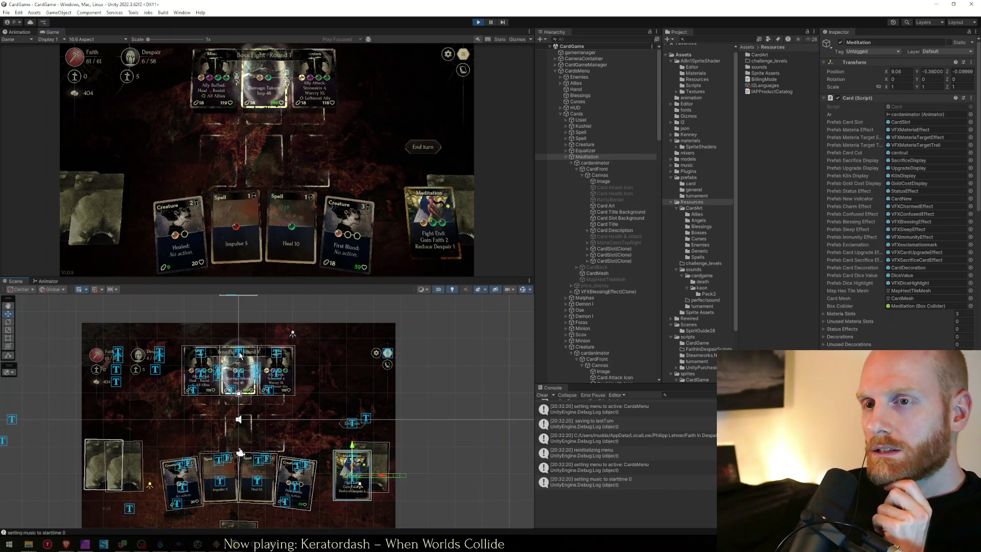
pyautogui.click(239, 353)
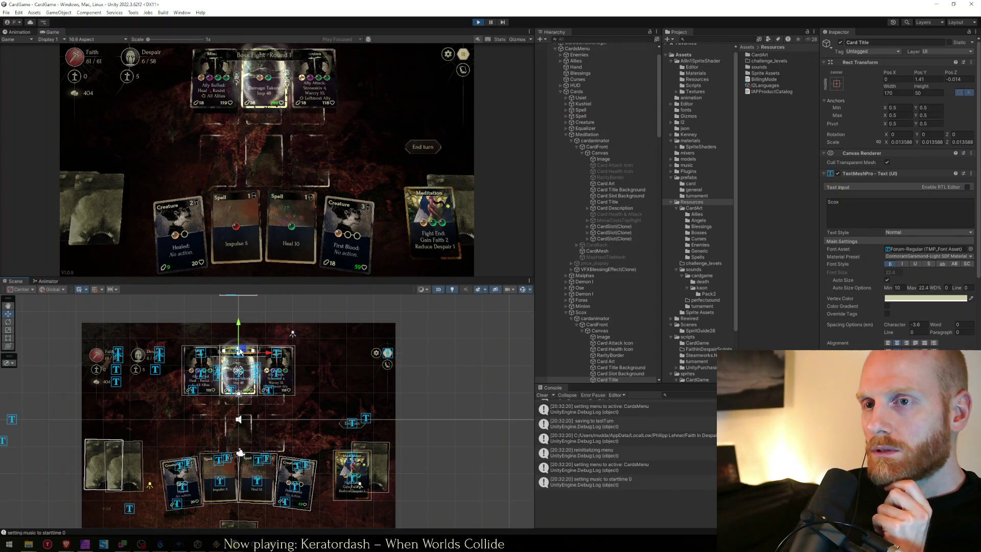
pyautogui.click(581, 312)
pyautogui.scroll(1, 589, 307)
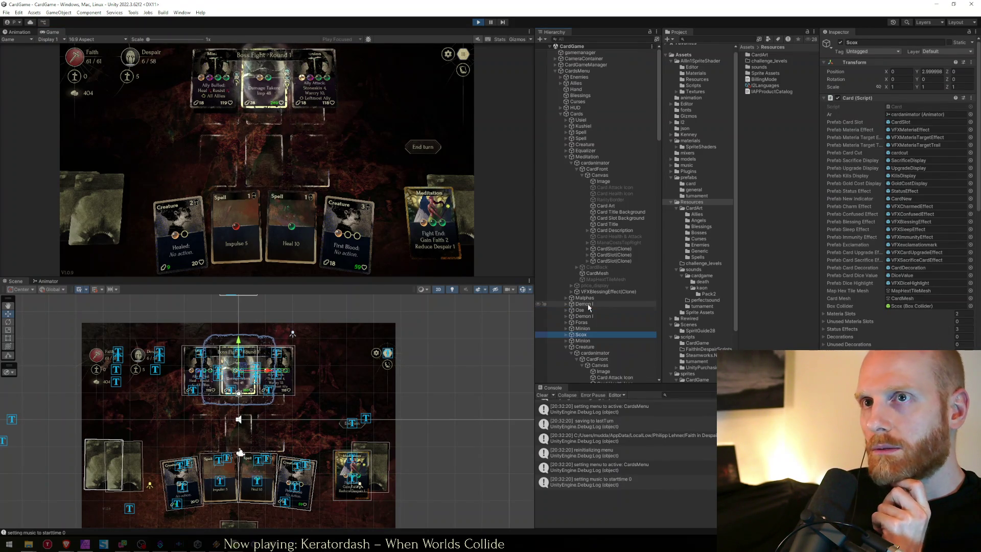
pyautogui.click(386, 96)
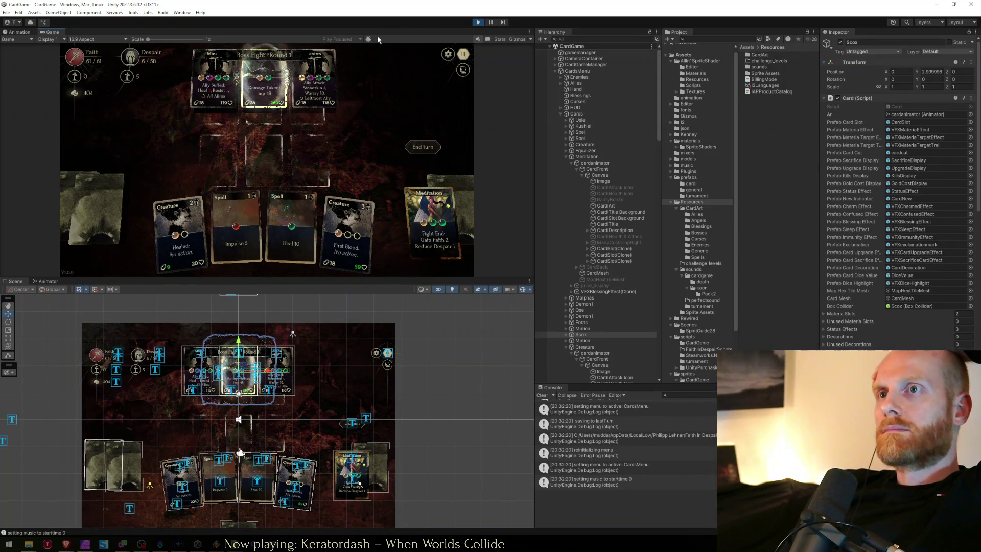
# - Maximize the Game view and check the enlarged cards and icons at full size
pyautogui.hotkey('shift', 'space')
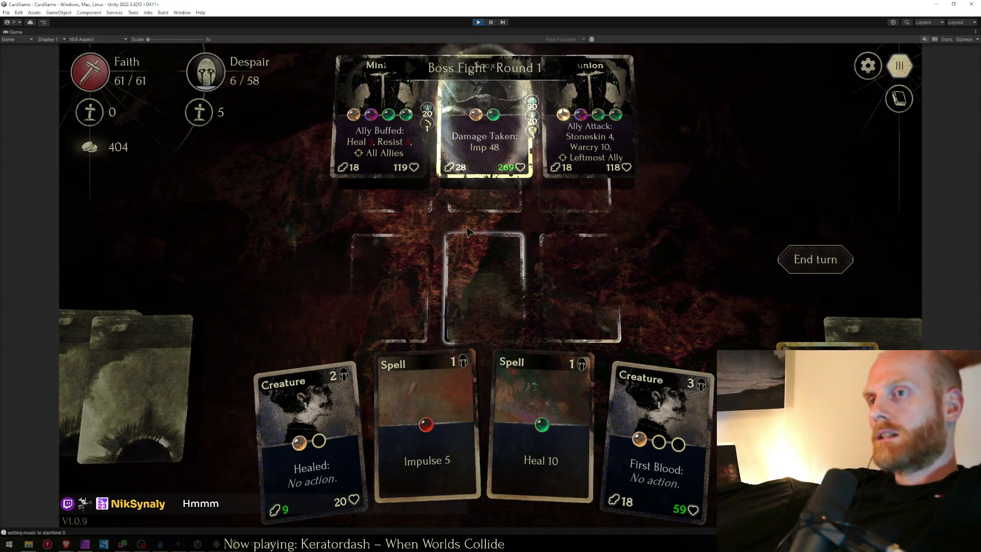
pyautogui.moveTo(216, 113)
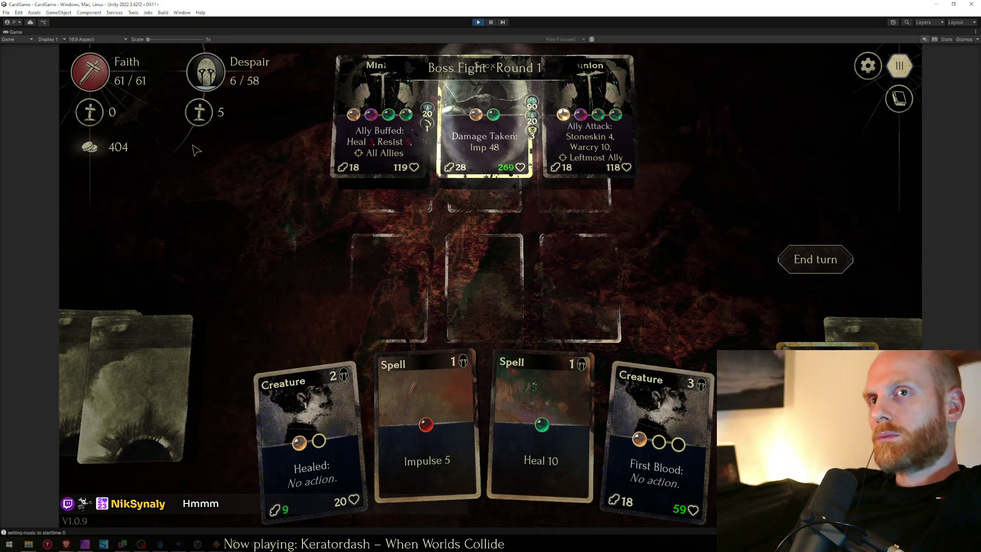
pyautogui.moveTo(210, 77)
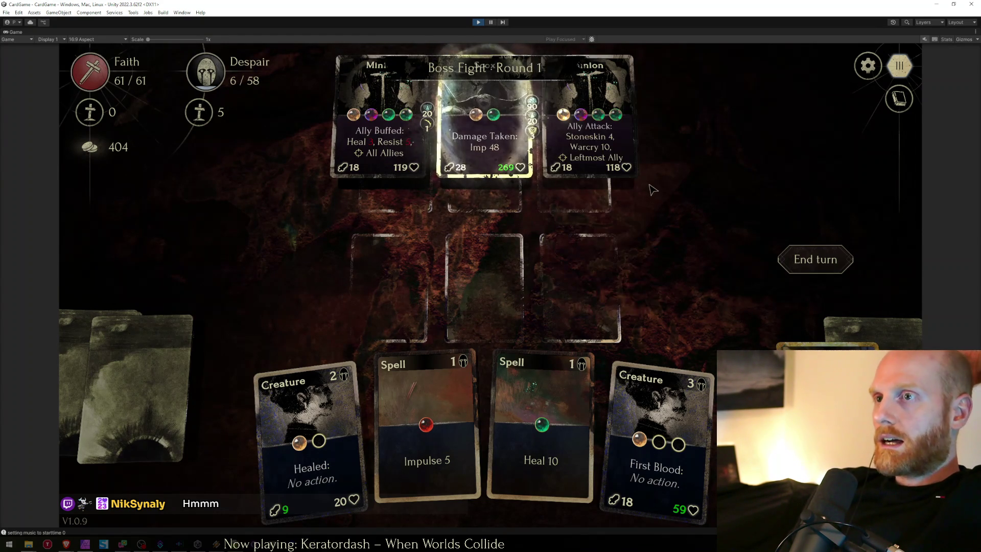
pyautogui.moveTo(410, 176)
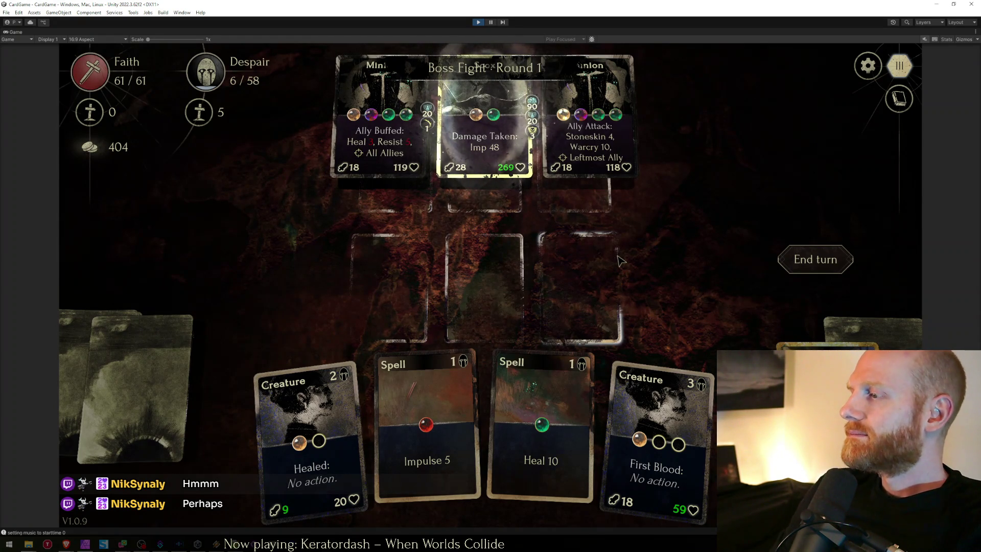
# - Restore the editor layout and inspect the Scox card's title, mana cost and art elements
pyautogui.doubleClick(495, 29)
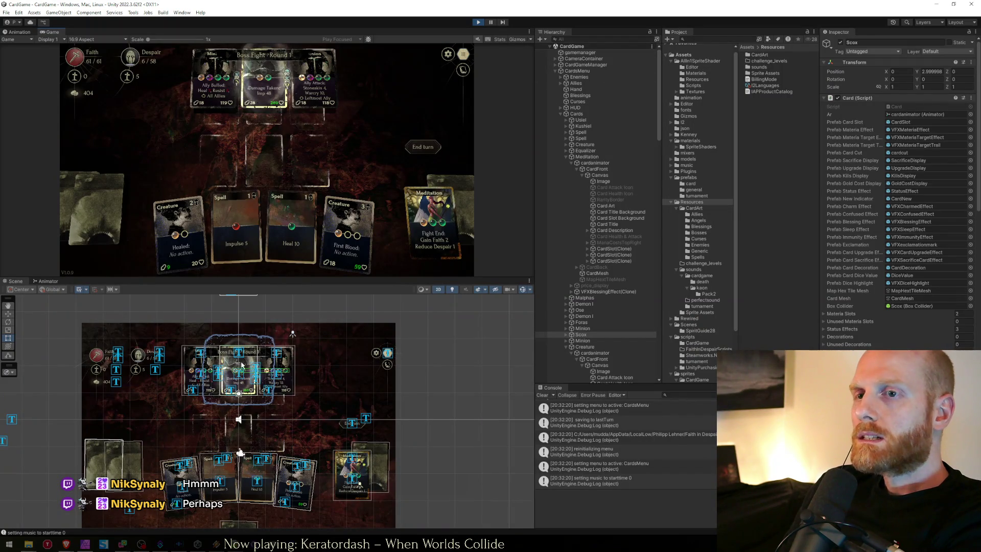
pyautogui.click(239, 353)
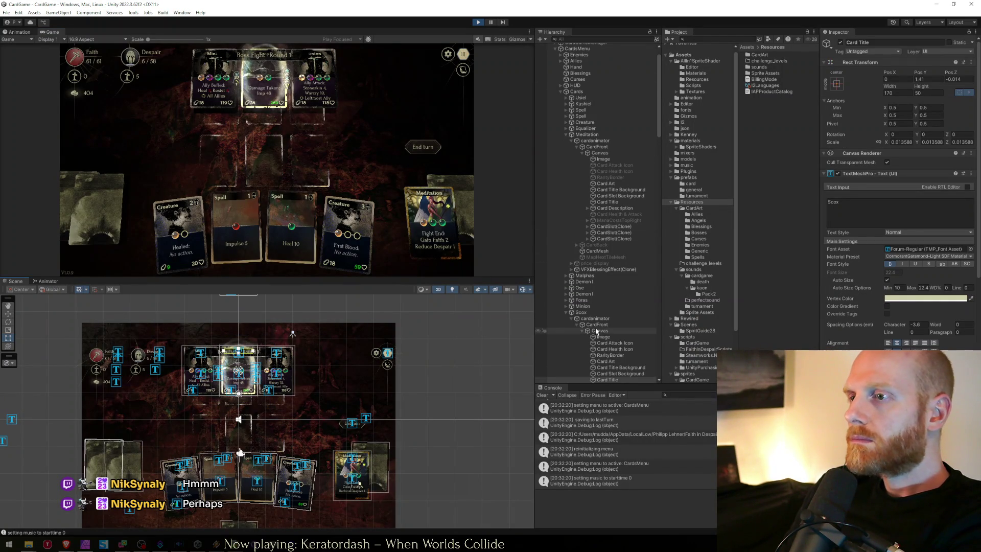
pyautogui.click(566, 313)
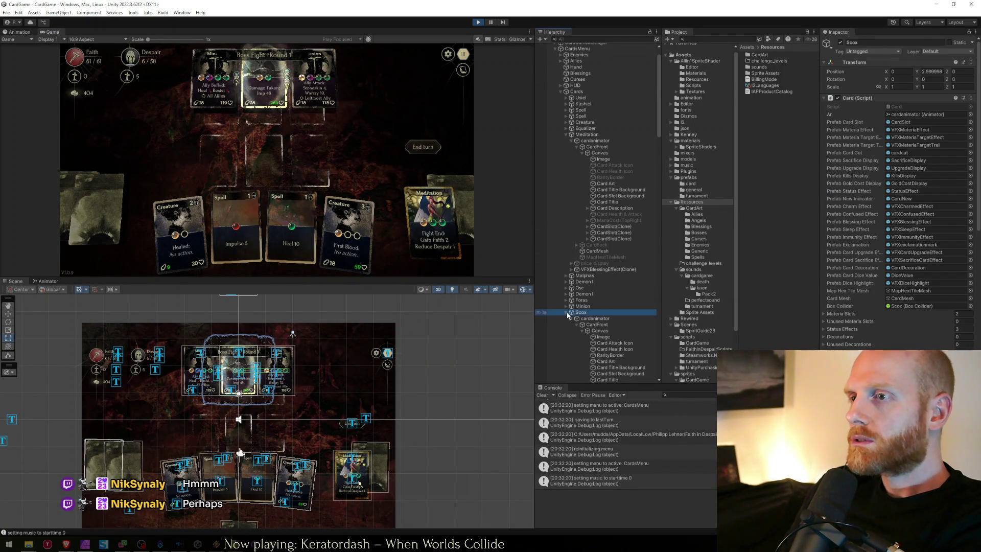
pyautogui.click(241, 355)
pyautogui.click(242, 355)
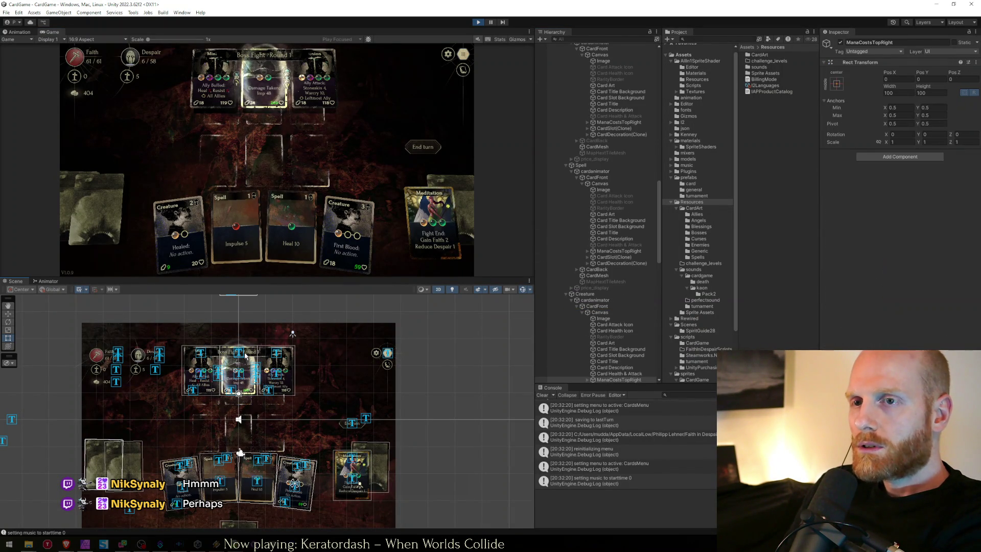
pyautogui.click(240, 353)
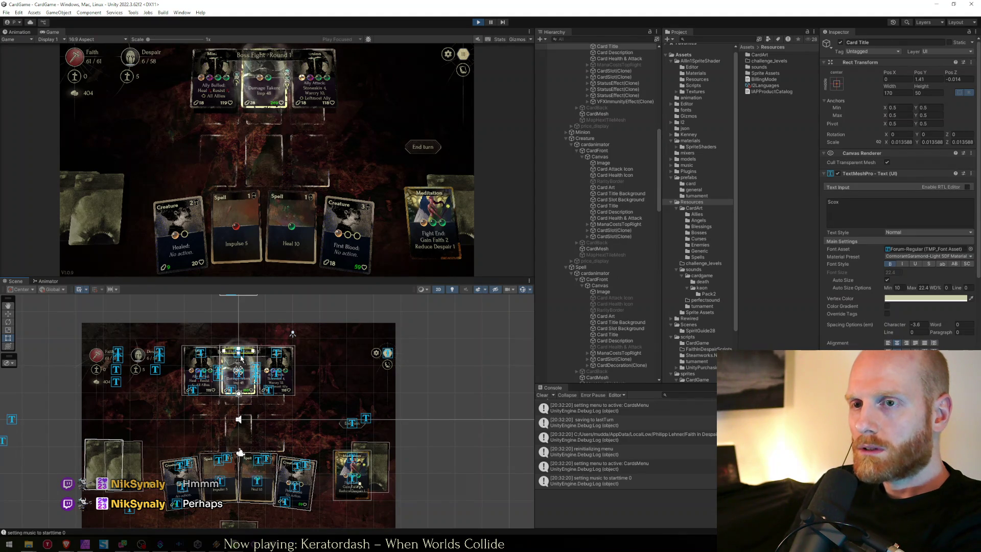
pyautogui.click(242, 358)
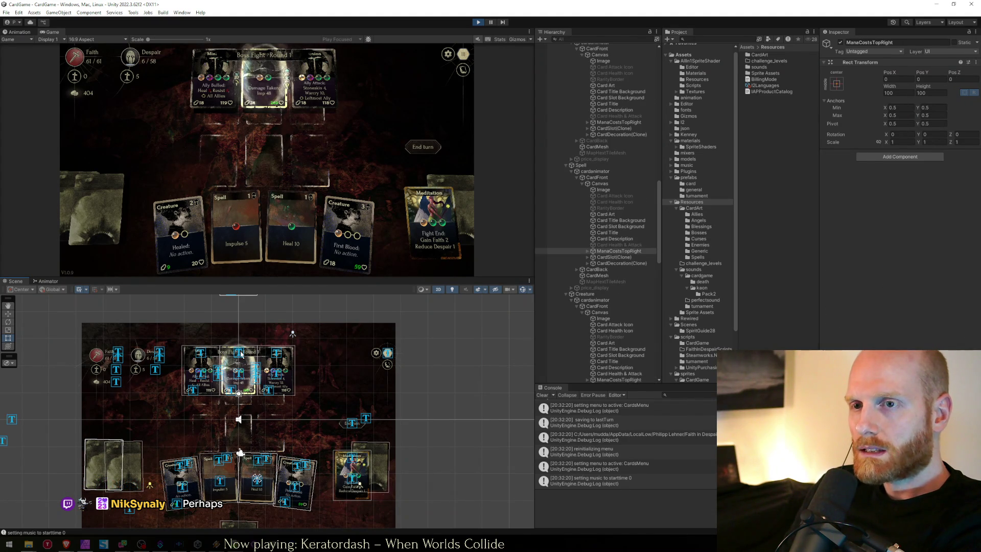
pyautogui.click(240, 352)
pyautogui.click(245, 354)
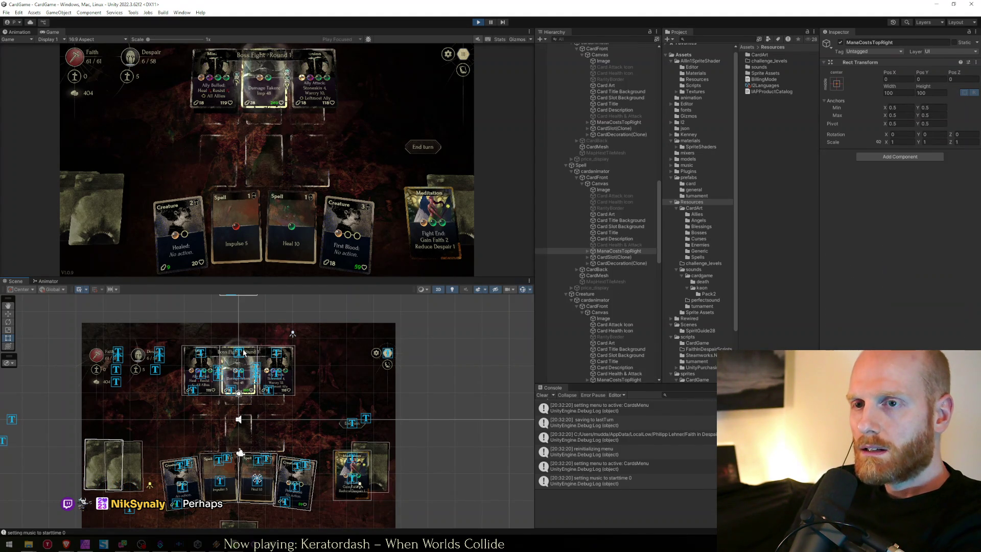
pyautogui.click(243, 353)
pyautogui.click(243, 352)
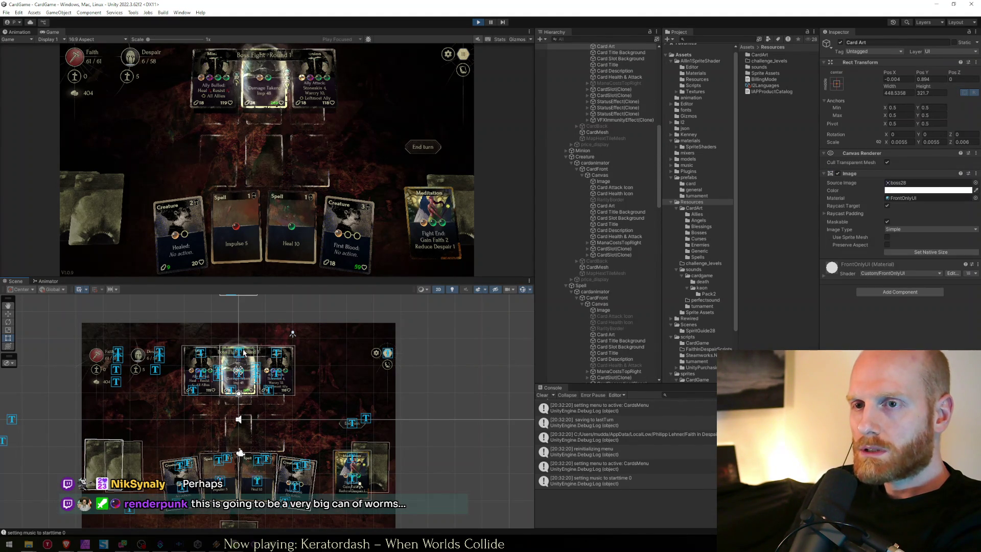
# - Select the HeaderFight object showing Boss Fight - Round 1 and collapse its children
pyautogui.click(243, 353)
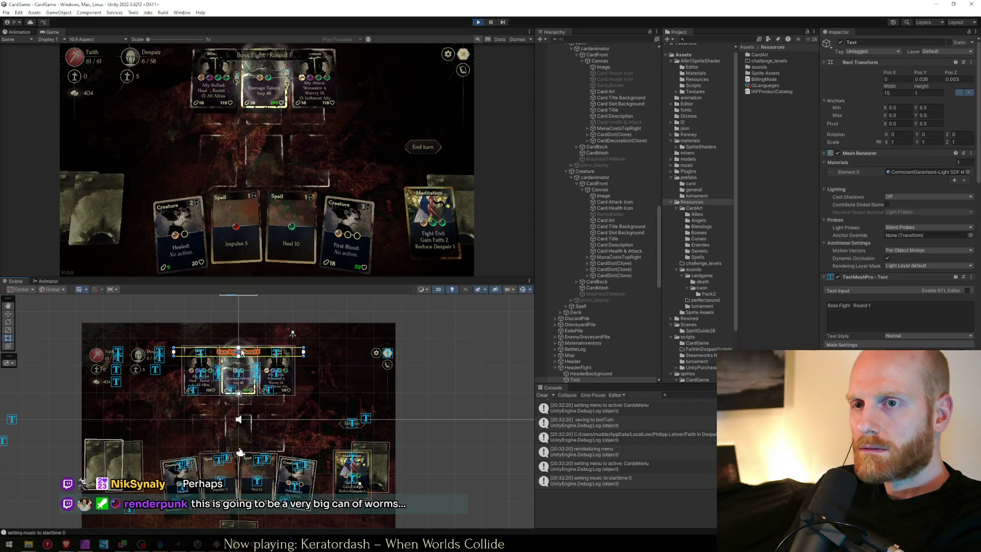
pyautogui.scroll(-2, 595, 297)
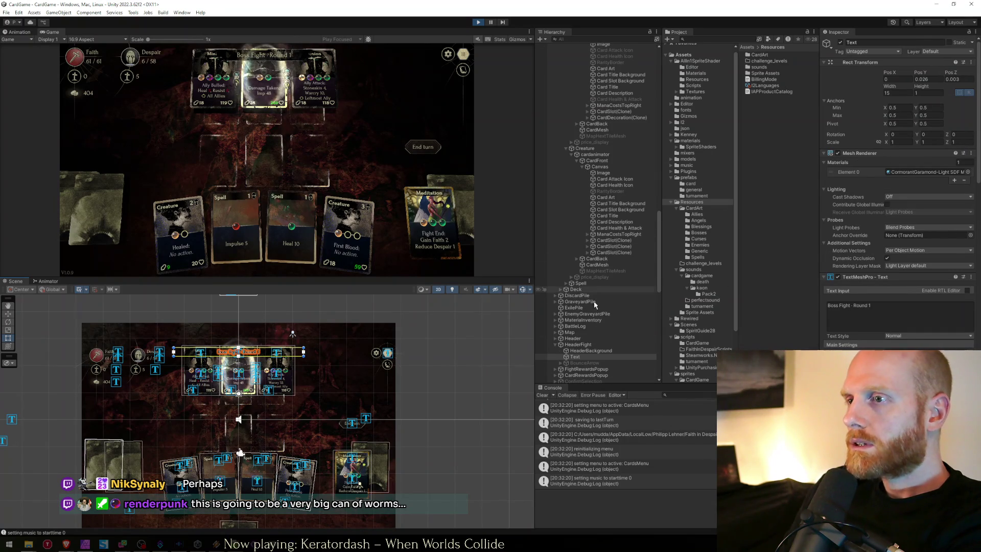
pyautogui.click(576, 345)
pyautogui.click(556, 344)
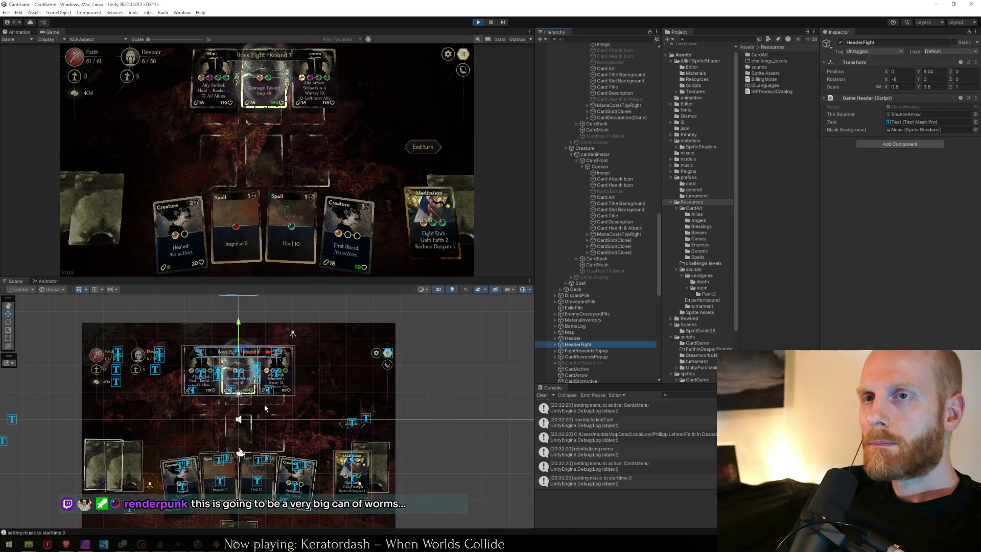
# - Drag the fight header to the board's lower left and preview it in the maximized Game view
pyautogui.moveTo(242, 350)
pyautogui.mouseDown()
pyautogui.moveTo(318, 344)
pyautogui.moveTo(318, 361)
pyautogui.moveTo(98, 376)
pyautogui.moveTo(128, 399)
pyautogui.moveTo(116, 404)
pyautogui.mouseUp()
pyautogui.doubleClick(245, 31)
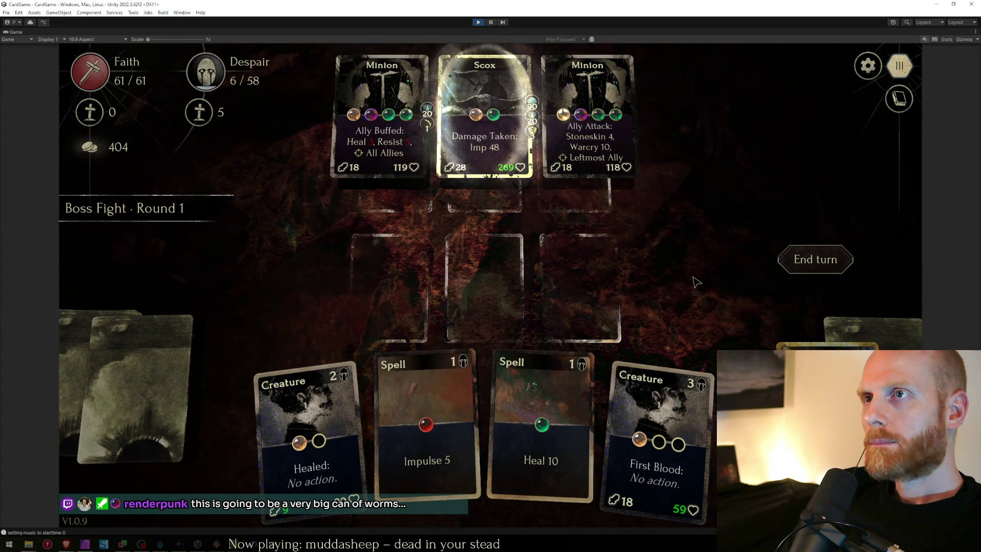
pyautogui.moveTo(388, 148)
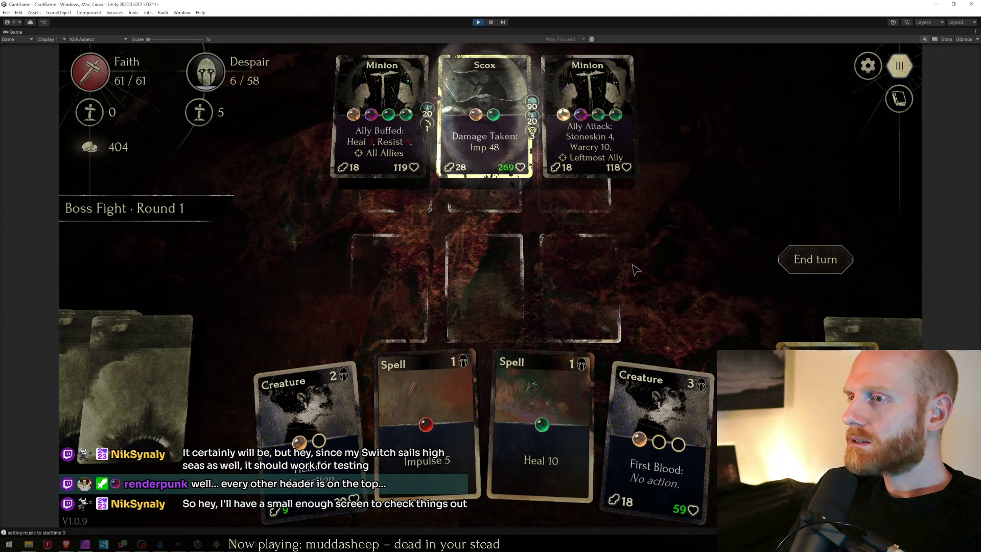
pyautogui.moveTo(828, 342)
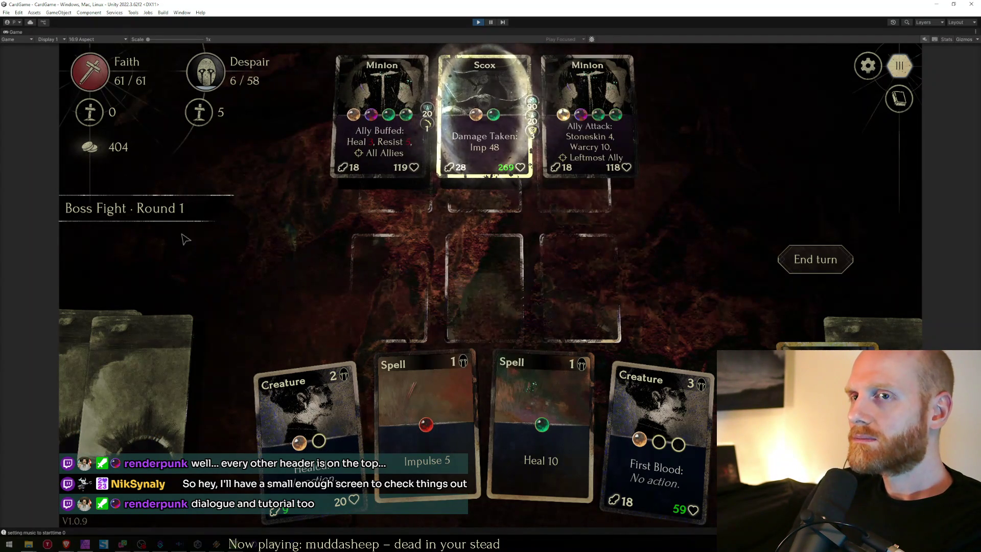
pyautogui.moveTo(272, 82)
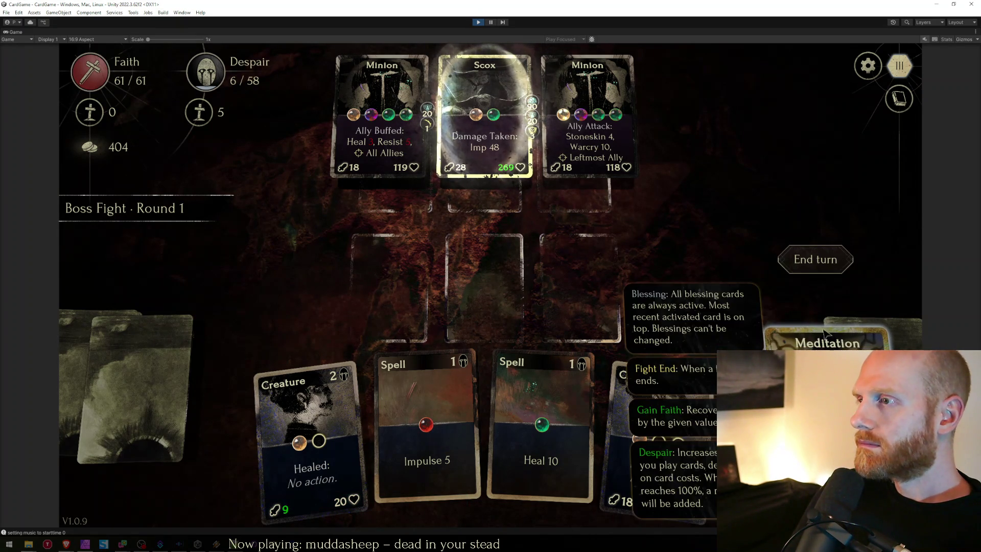
pyautogui.click(871, 62)
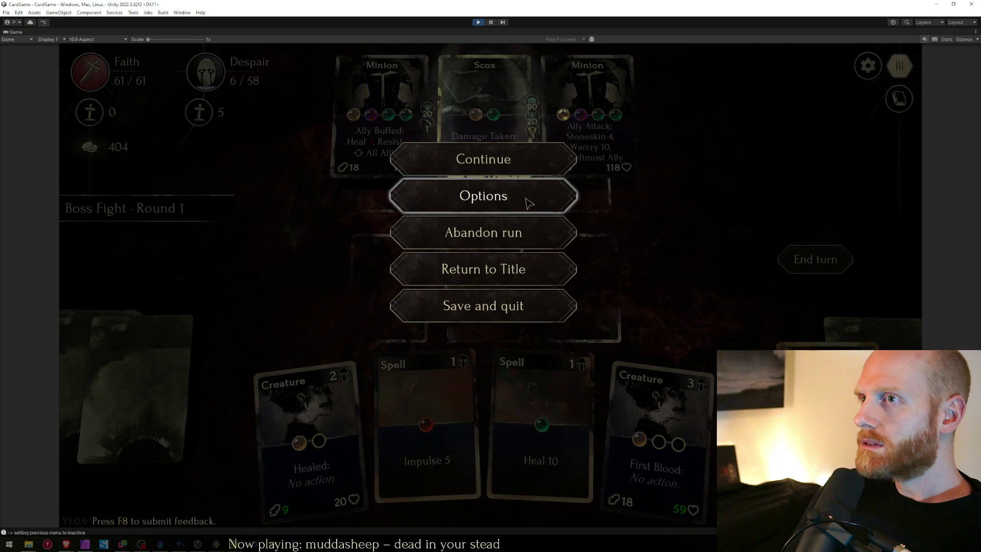
# - Close the pause menu, select the minion card's description, then leave for the card inventory
pyautogui.press('Escape')
pyautogui.hotkey('shift', 'space')
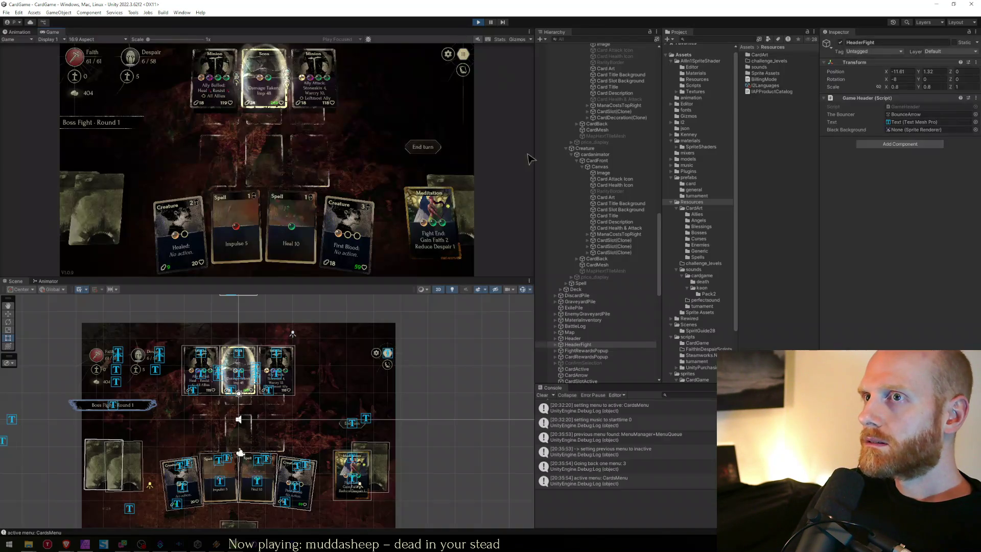
pyautogui.click(269, 379)
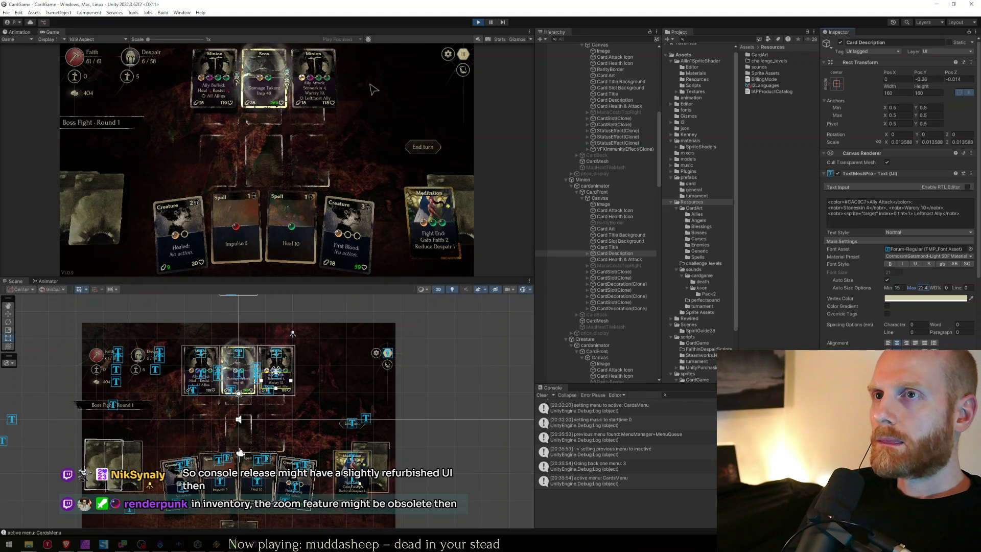
pyautogui.click(397, 124)
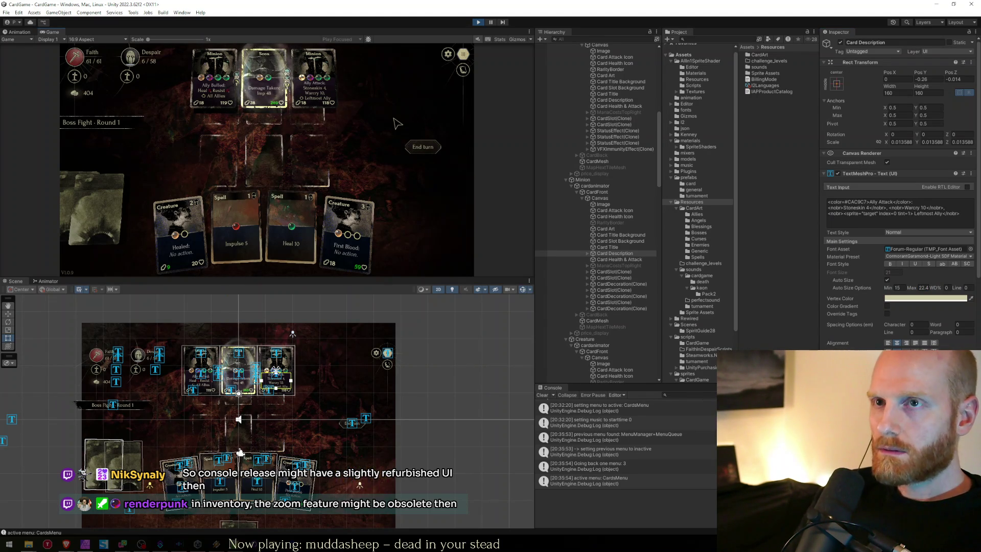
pyautogui.press('Escape')
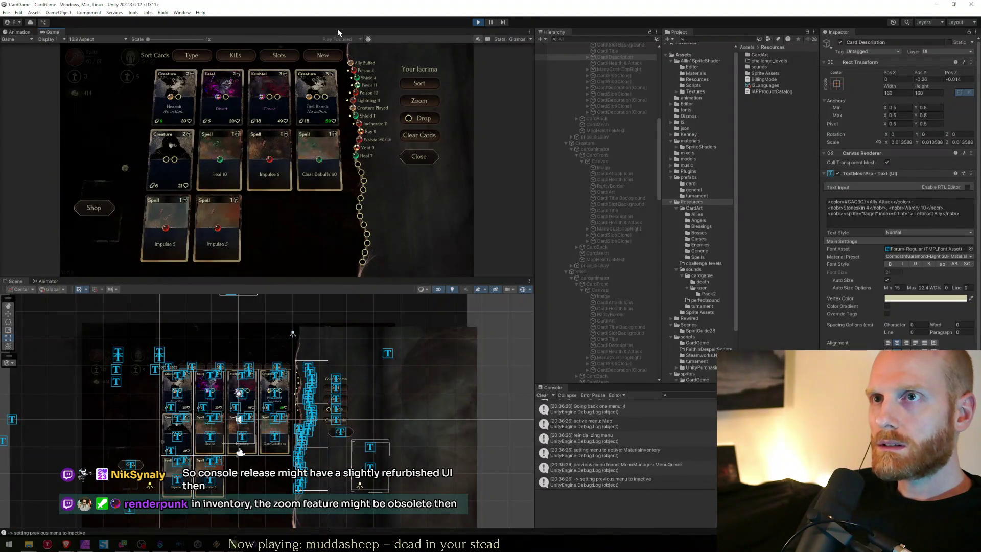
# - Set the First Blood description's Auto Size Max to 25 and check it in the maximized Game view
pyautogui.doubleClick(339, 31)
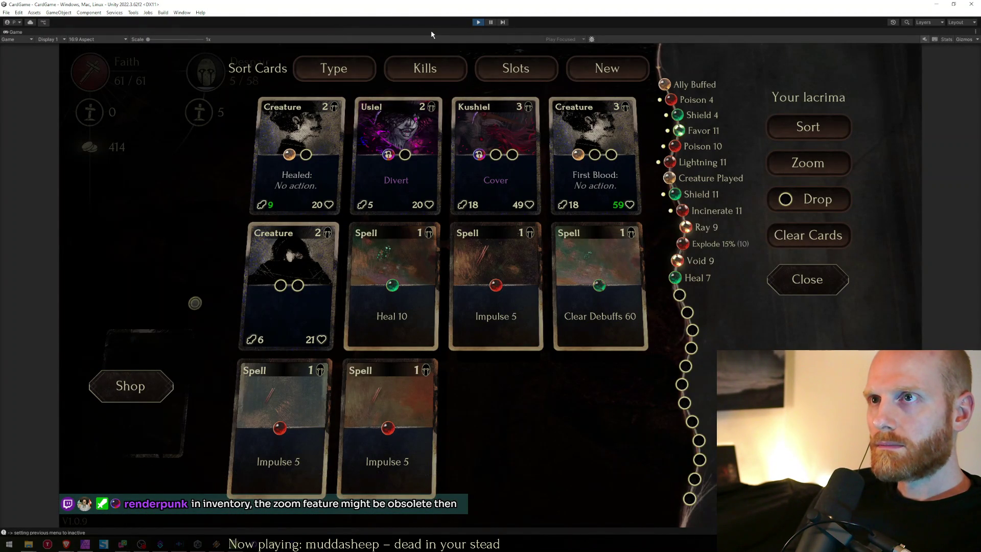
pyautogui.hotkey('shift', 'space')
pyautogui.click(275, 403)
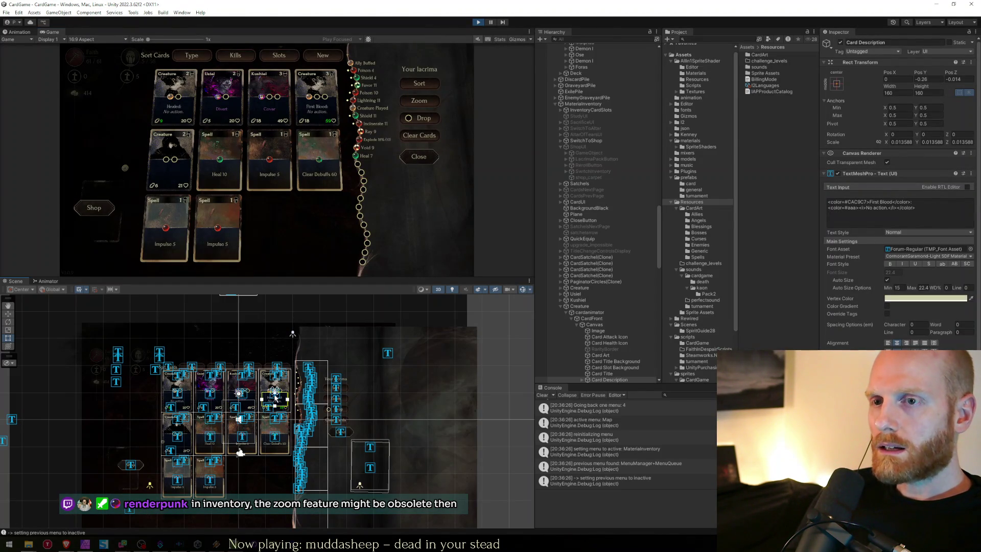
pyautogui.click(922, 287)
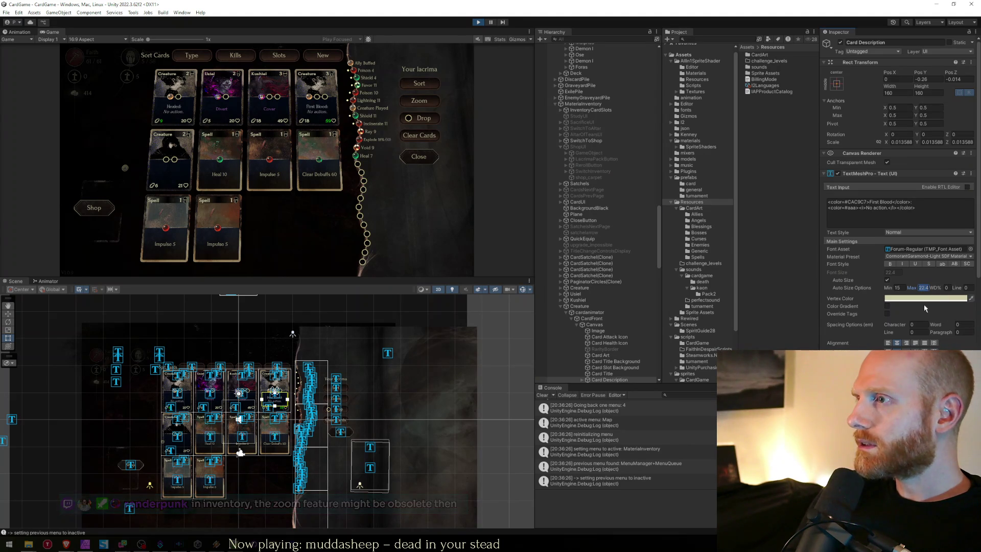
pyautogui.write('24')
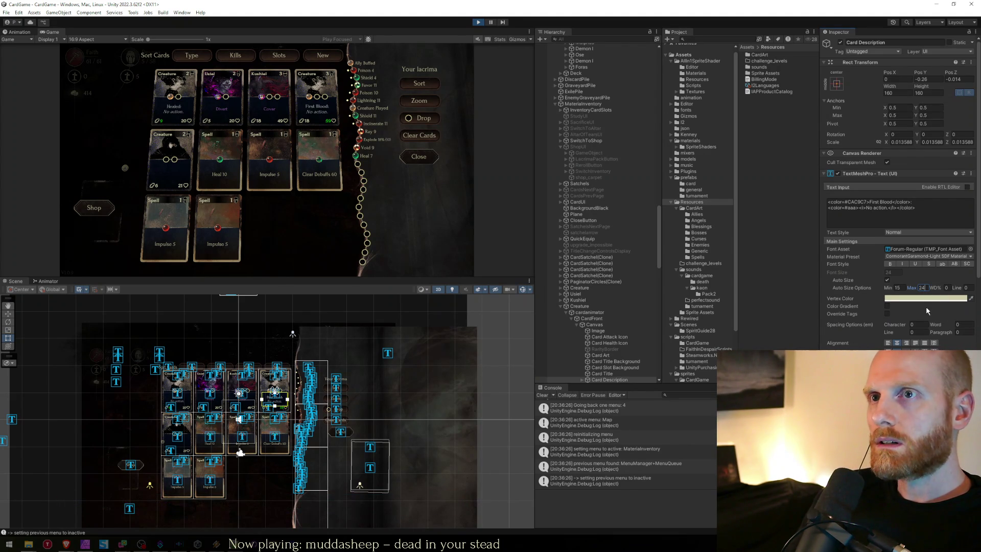
pyautogui.write('25')
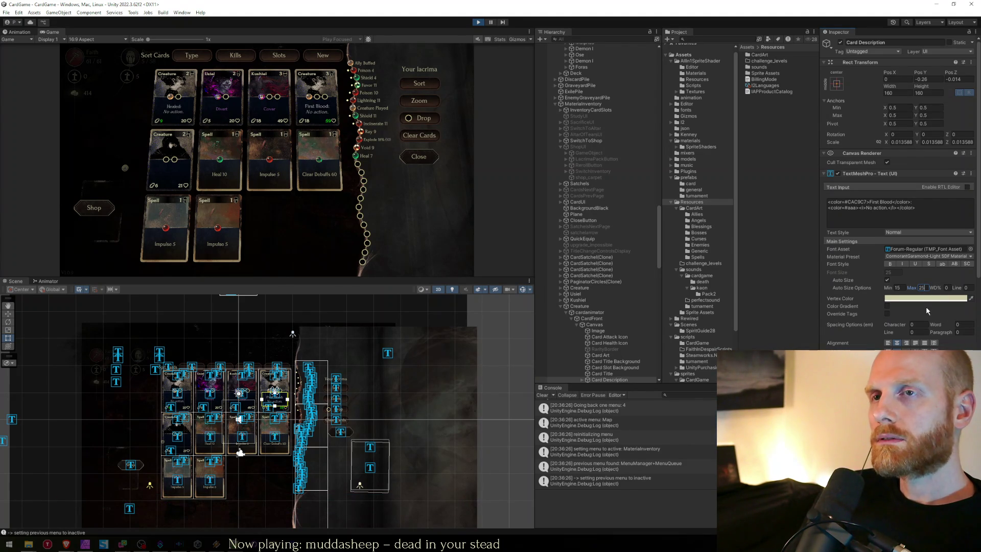
pyautogui.hotkey('shift', 'space')
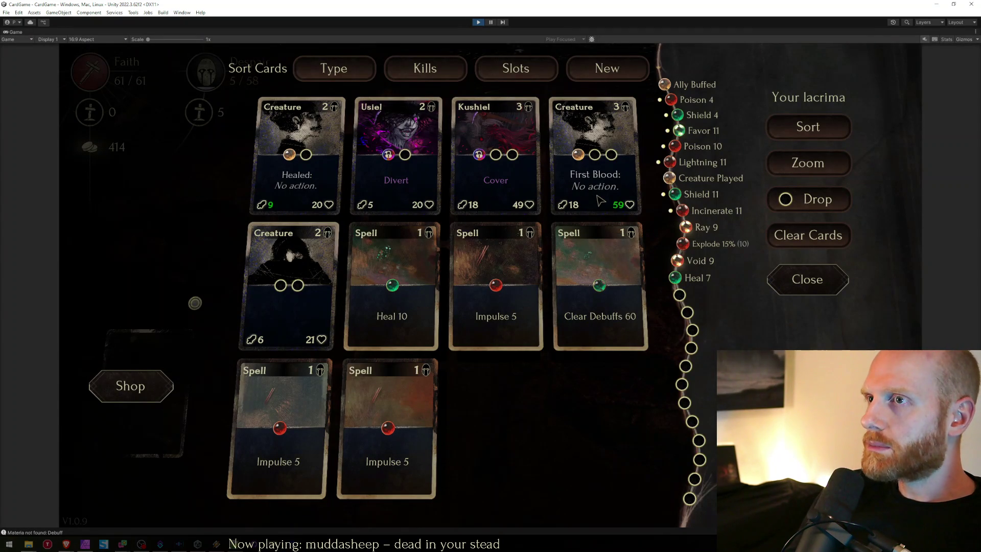
pyautogui.hotkey('shift', 'space')
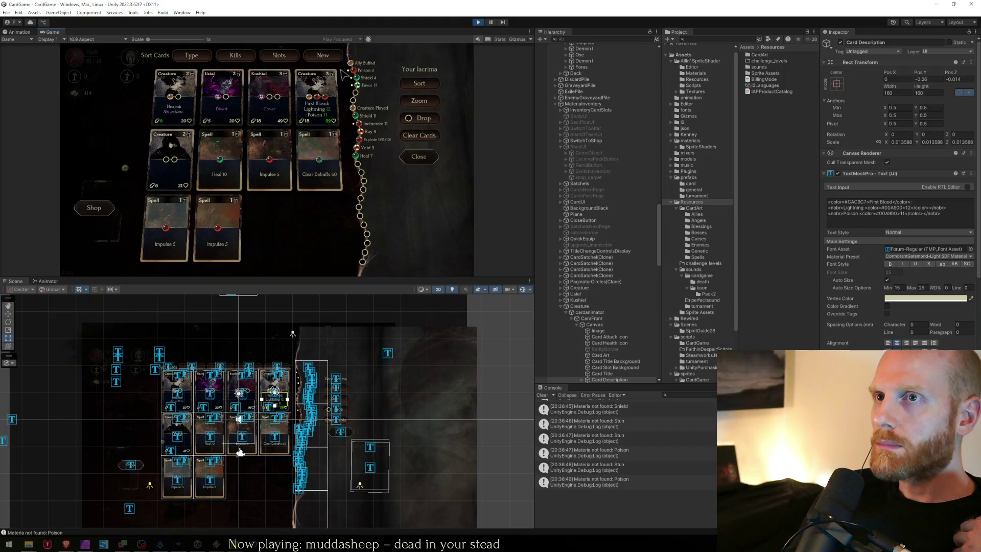
pyautogui.hotkey('shift', 'space')
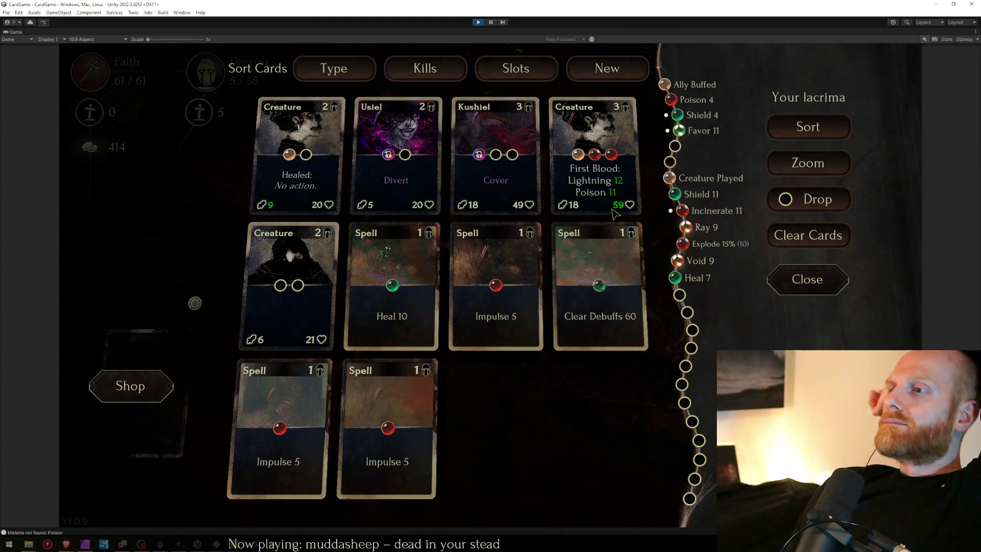
# - Toggle the inventory zoom, close it back to the map and restore the editor layout
pyautogui.click(809, 163)
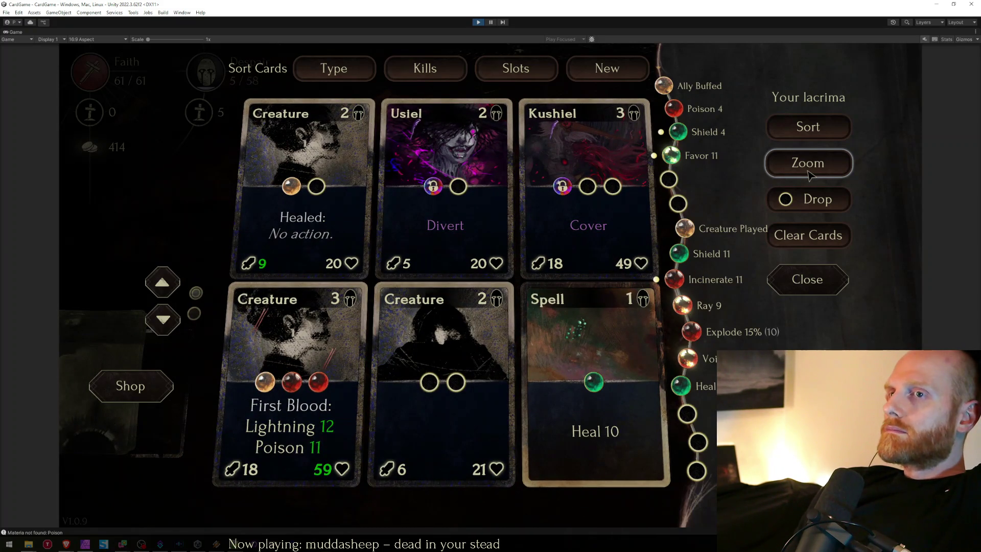
pyautogui.click(808, 174)
pyautogui.click(808, 173)
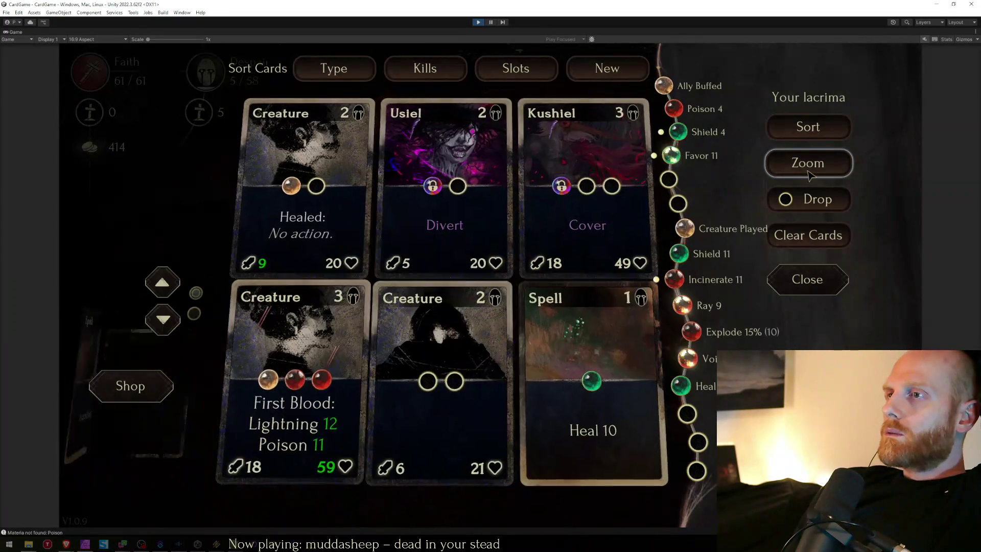
pyautogui.click(808, 174)
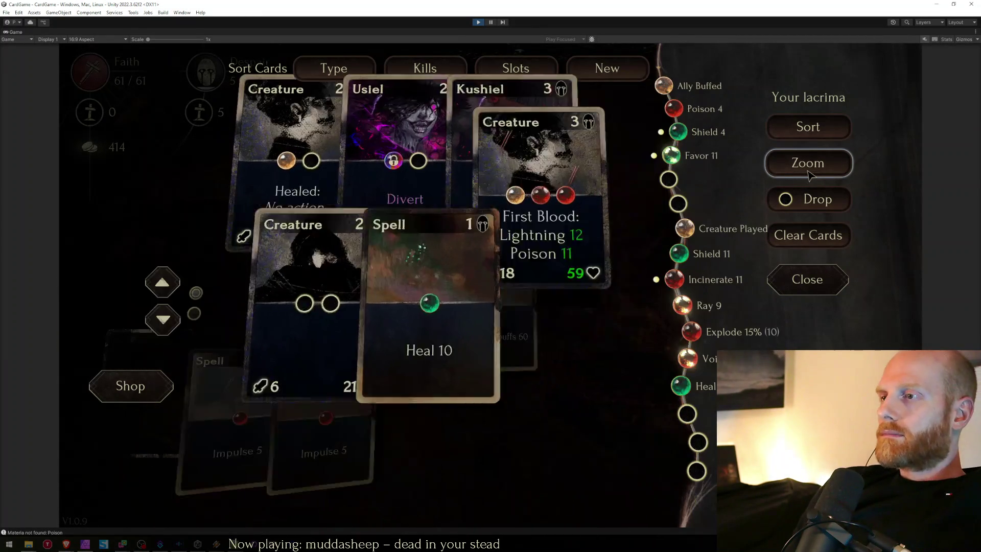
pyautogui.click(804, 295)
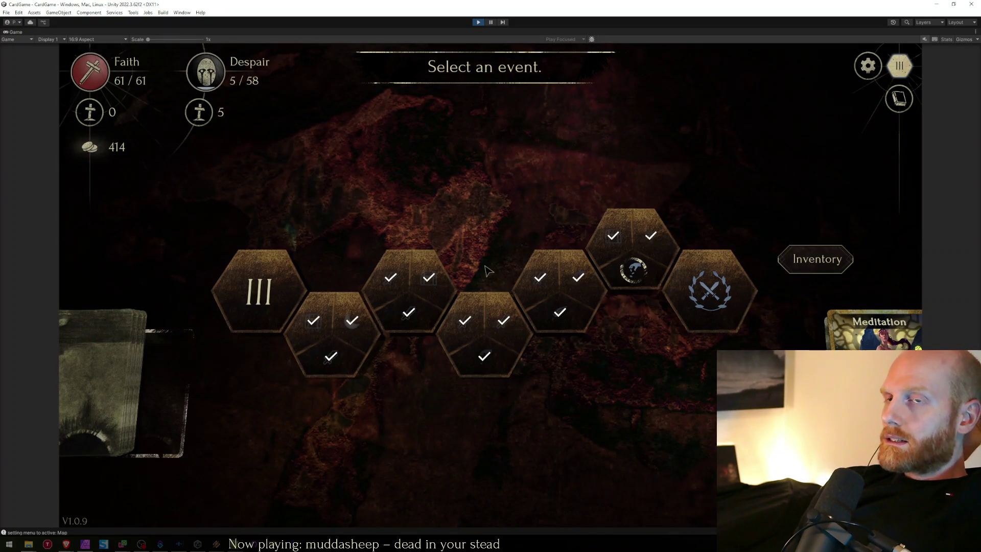
pyautogui.hotkey('shift', 'space')
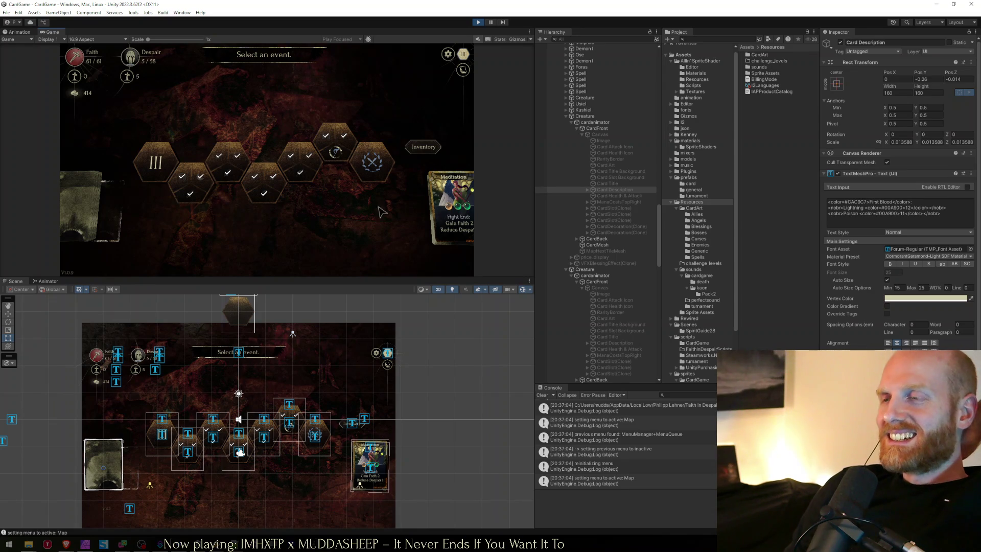
# - Open the project's fonts folder and inspect the MiSans-Normal SDF and Forum-Regular fonts
pyautogui.click(754, 222)
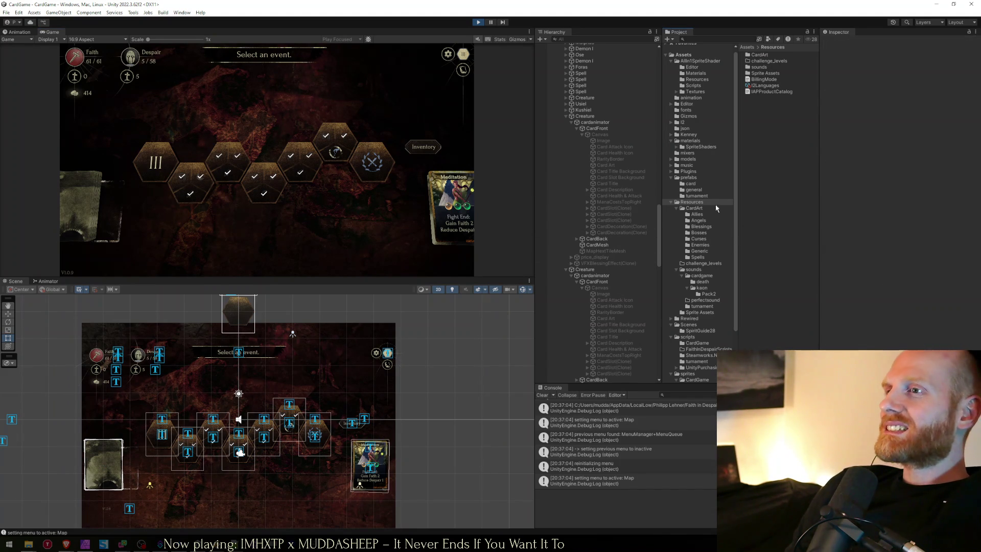
pyautogui.click(680, 141)
pyautogui.click(671, 142)
pyautogui.scroll(1, 680, 143)
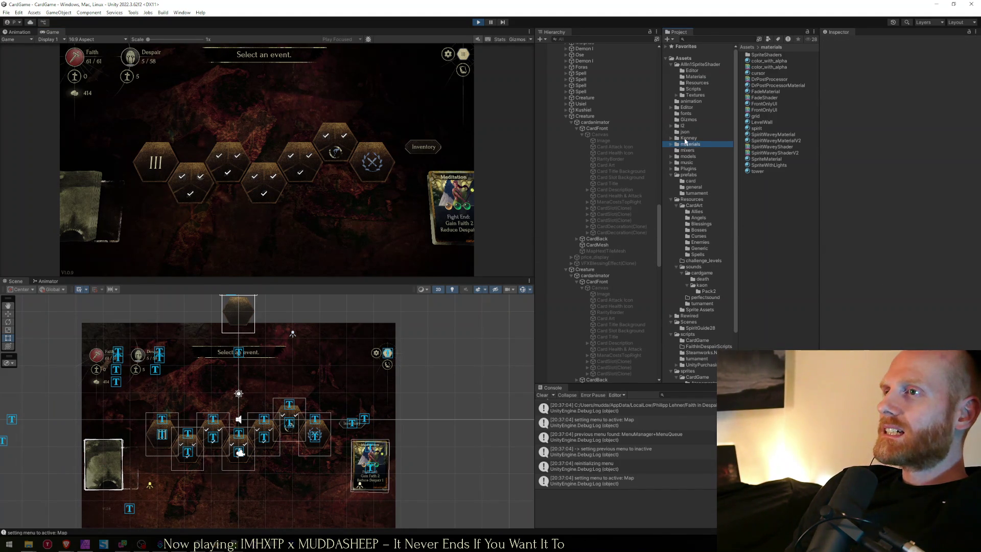
pyautogui.click(685, 114)
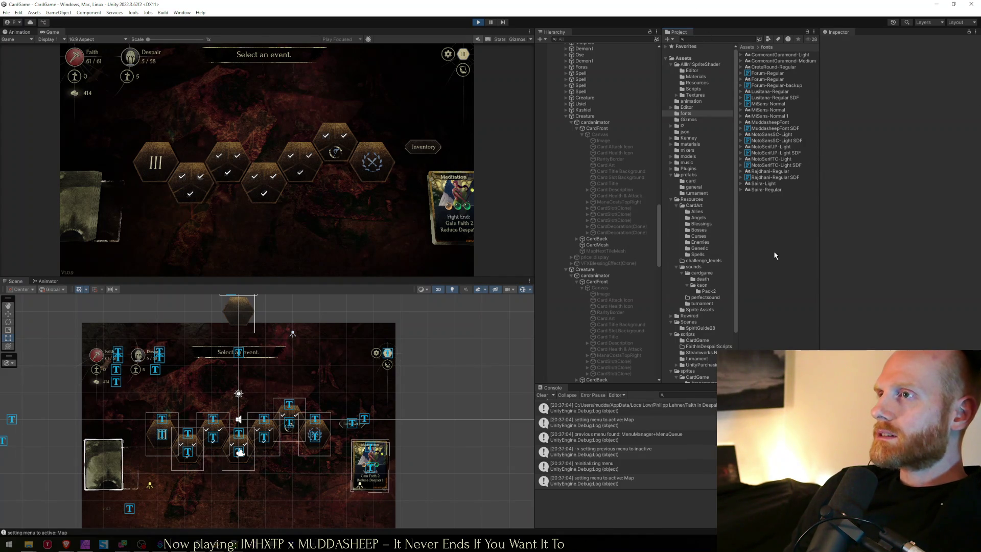
pyautogui.click(760, 104)
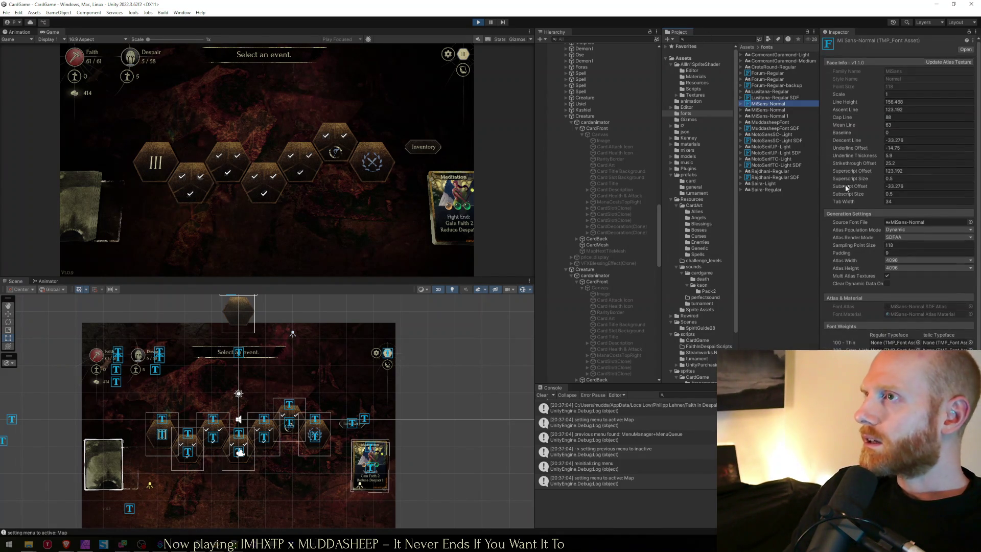
pyautogui.click(762, 86)
pyautogui.click(766, 67)
pyautogui.click(769, 73)
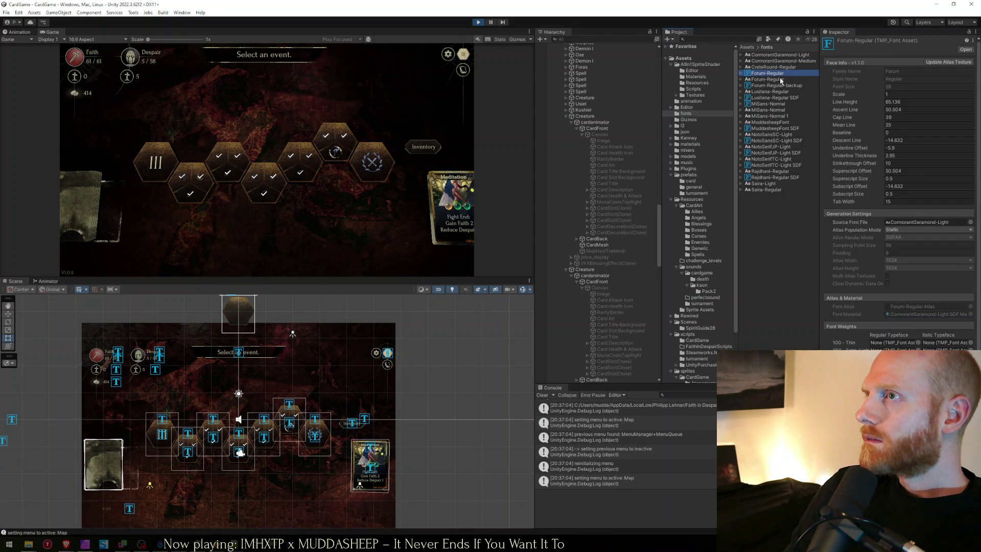
# - Compare CormorantGaramond, Lusitana, NotoSansSC and Saira-Light fonts, ending back on Forum-Regular
pyautogui.click(780, 55)
pyautogui.click(781, 61)
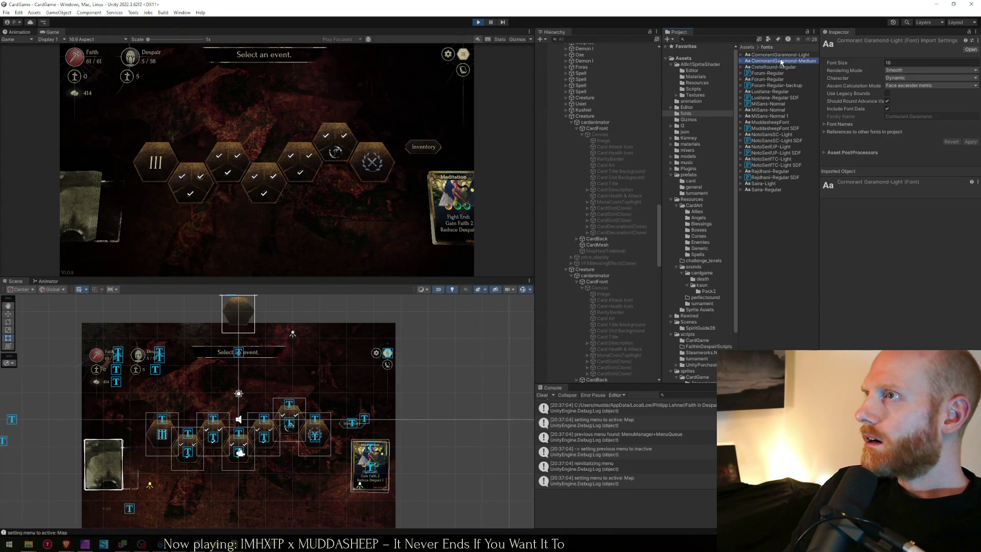
pyautogui.click(779, 57)
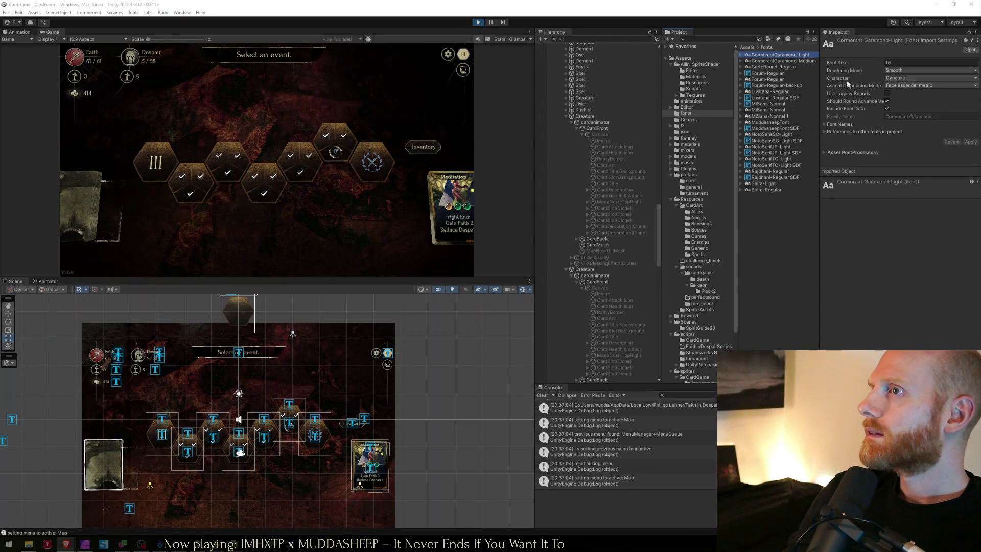
pyautogui.click(765, 92)
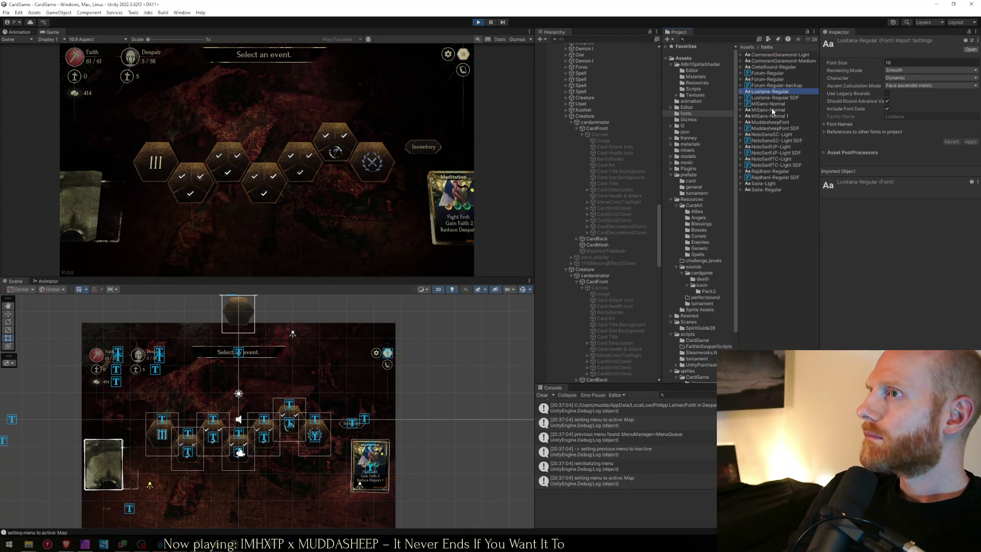
pyautogui.click(772, 110)
pyautogui.click(777, 122)
pyautogui.click(770, 134)
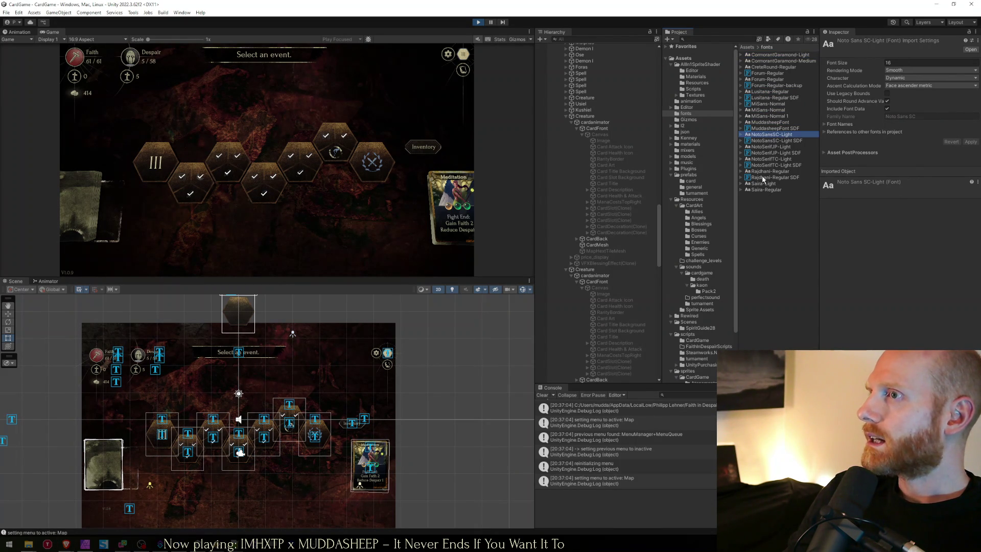
pyautogui.click(759, 190)
pyautogui.click(757, 185)
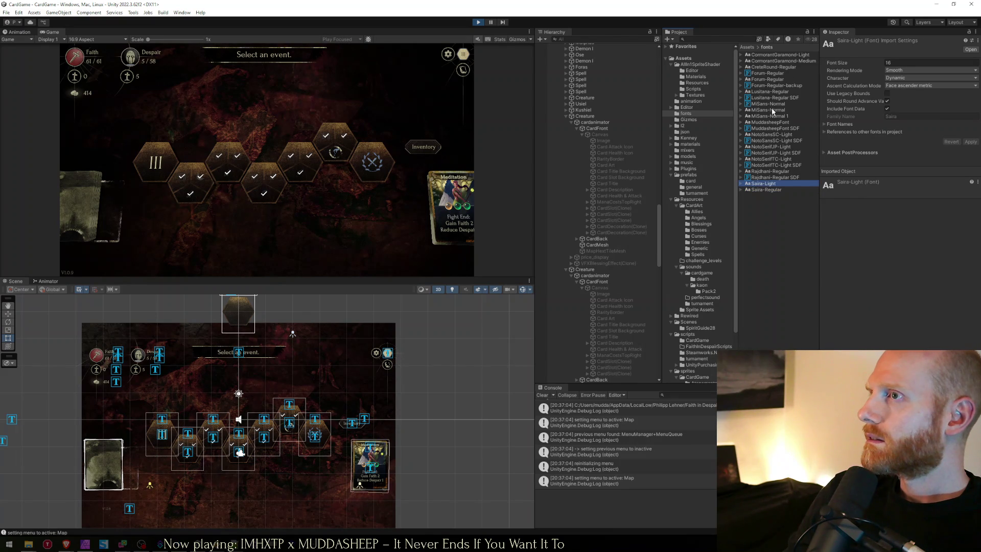
pyautogui.click(771, 80)
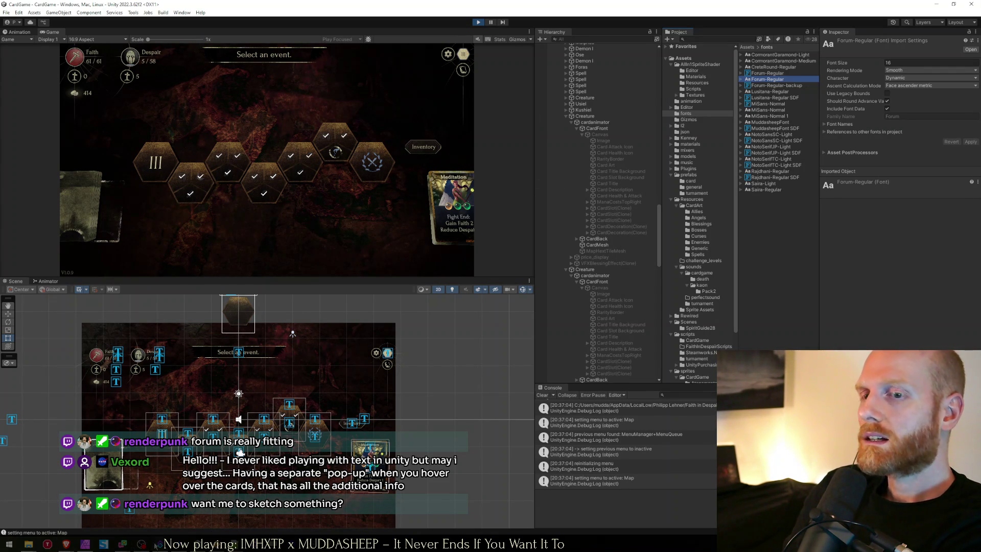
pyautogui.moveTo(72, 545)
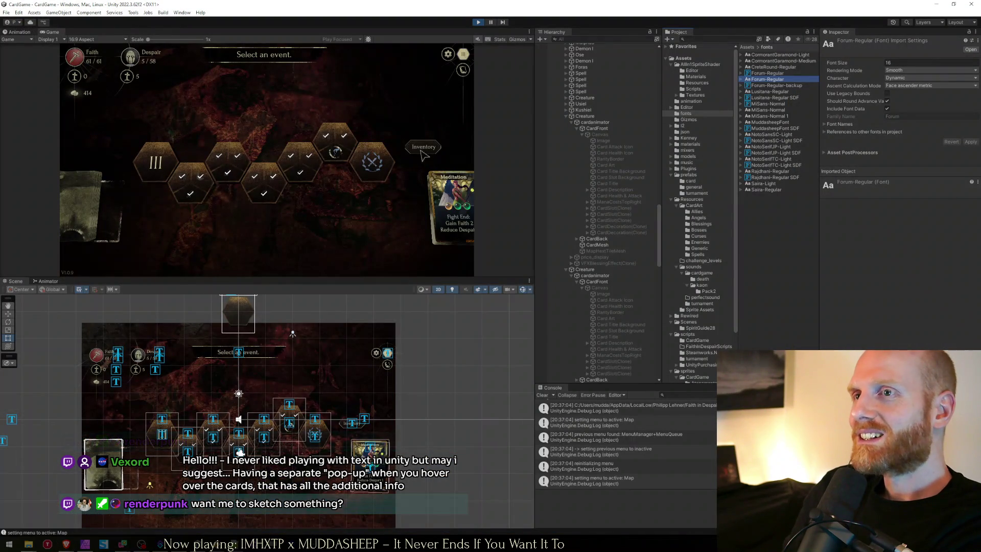
# - Open, close and reopen the in-game inventory, then close it and start a boss fight
pyautogui.click(421, 145)
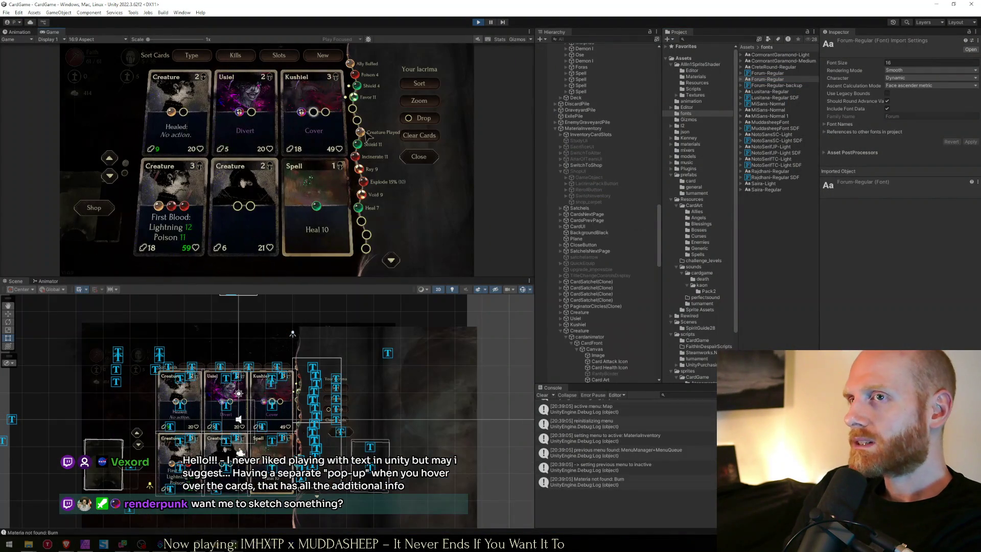
pyautogui.click(418, 156)
pyautogui.click(429, 156)
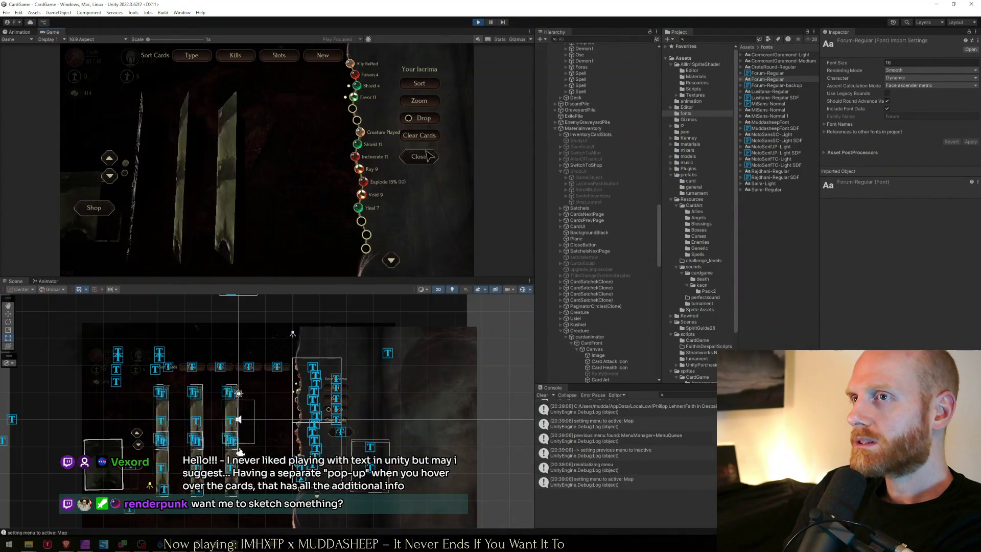
pyautogui.click(429, 156)
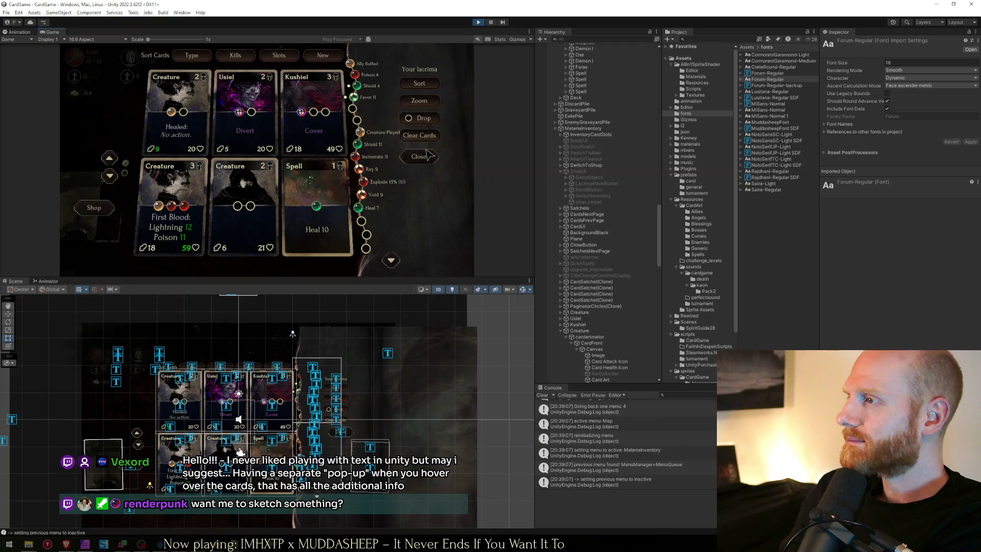
pyautogui.click(429, 156)
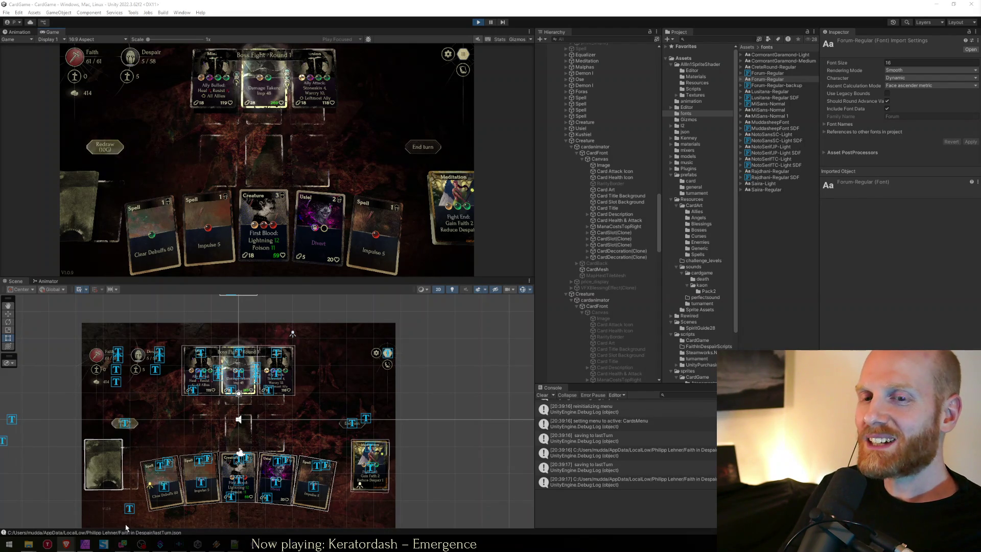
# - Highlight the review's 12 px and 9 px font-size guidance at 1280 x 800, then open the spreadsheet
pyautogui.moveTo(66, 544)
pyautogui.click(146, 507)
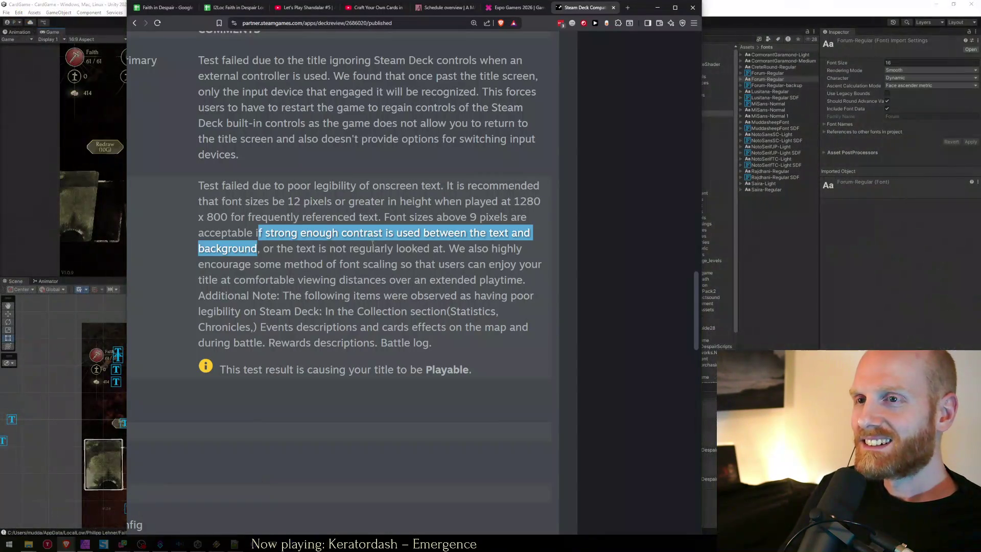
pyautogui.click(255, 211)
pyautogui.moveTo(202, 202); pyautogui.dragTo(444, 203)
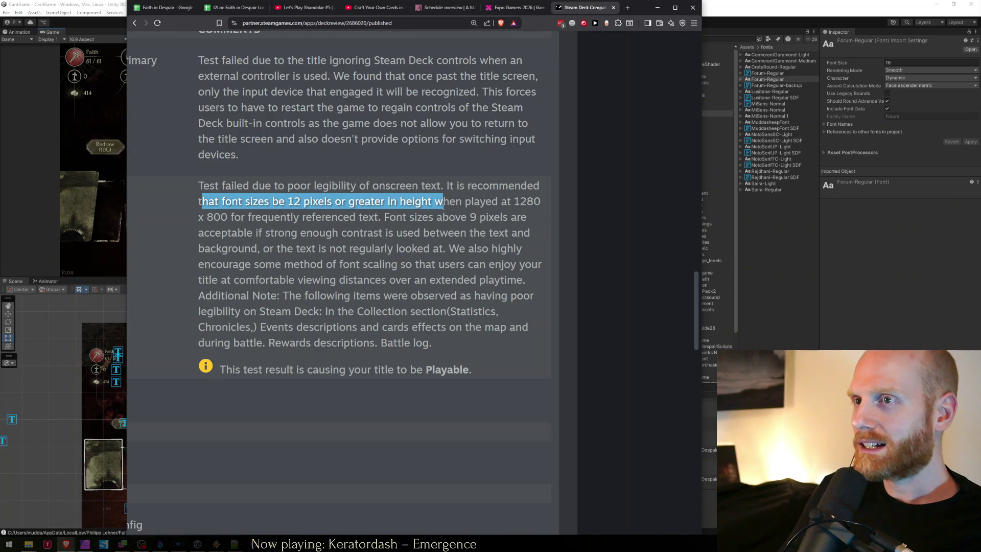
pyautogui.click(446, 210)
pyautogui.moveTo(385, 218); pyautogui.dragTo(503, 217)
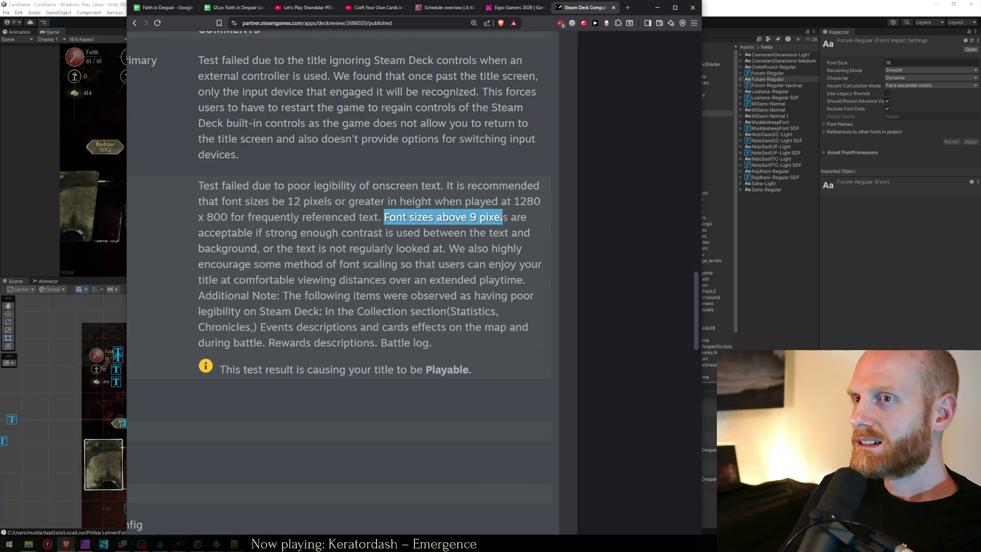
pyautogui.moveTo(284, 201)
pyautogui.mouseDown()
pyautogui.moveTo(337, 203)
pyautogui.moveTo(273, 217)
pyautogui.moveTo(316, 217)
pyautogui.mouseUp()
pyautogui.click(318, 211)
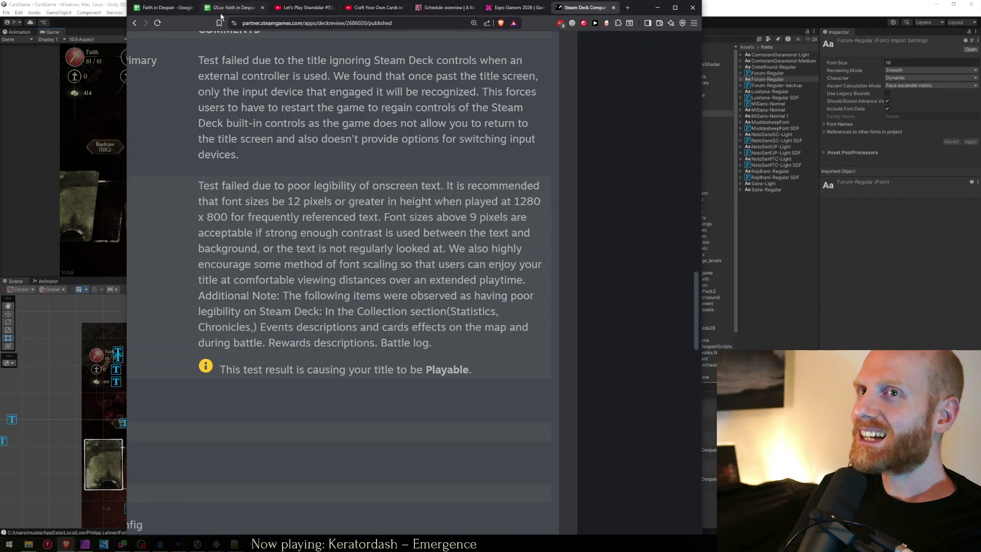
pyautogui.click(164, 7)
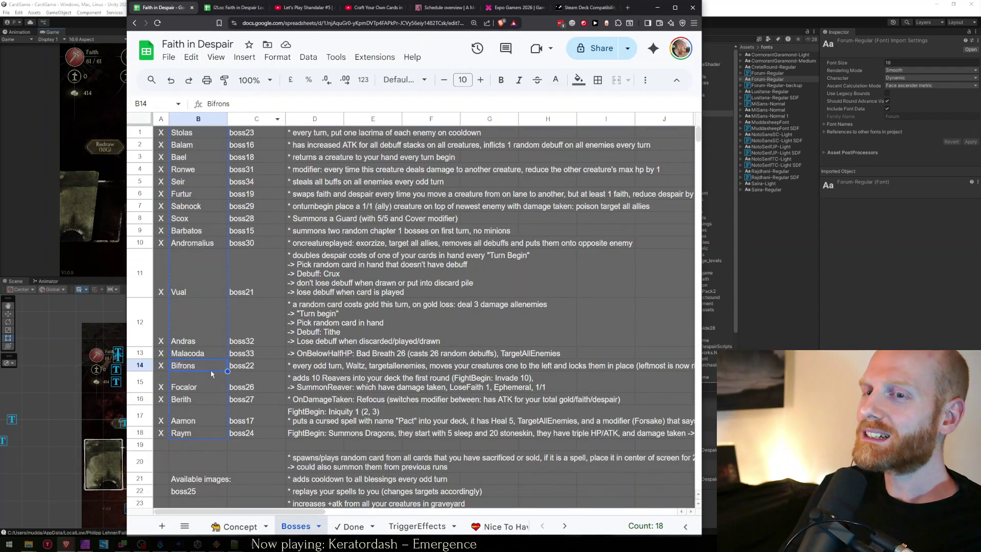
# - Open the Concept sheet and select cell A22 to read the TargetSummon bug entry
pyautogui.click(234, 526)
pyautogui.click(211, 408)
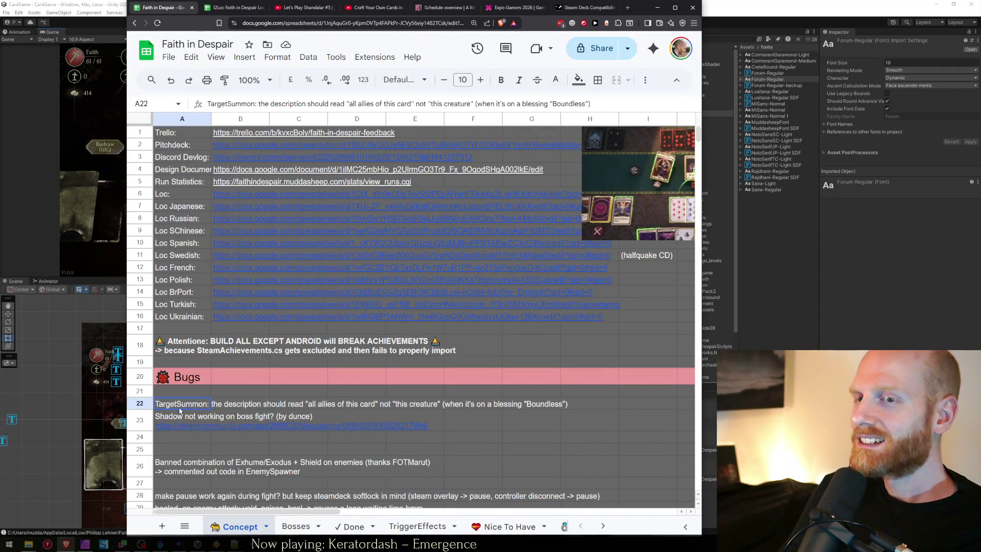